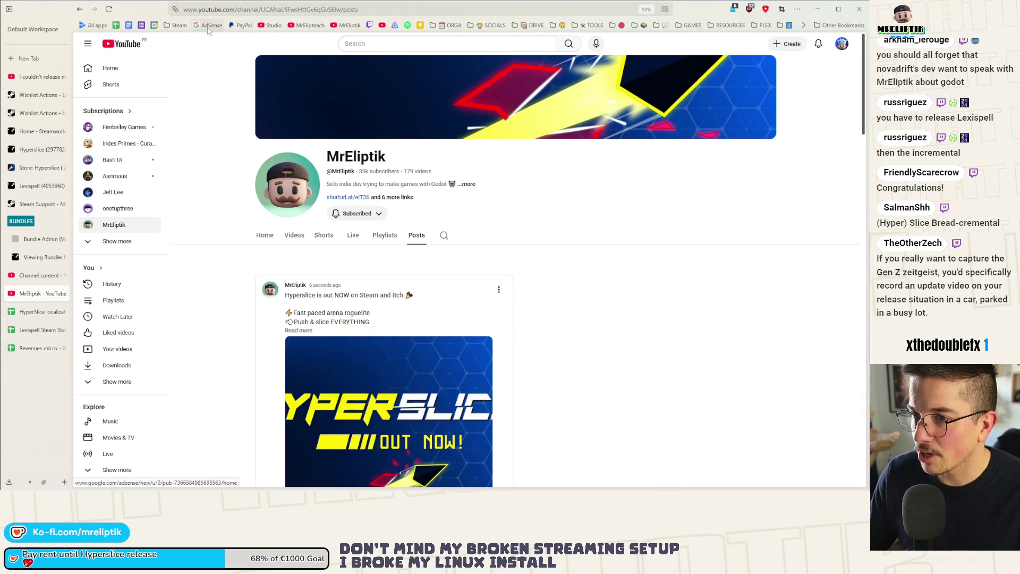
- Start a new community post on the Godot tutorials channel and paste the Hyperslice announcement
left_click(794, 44)
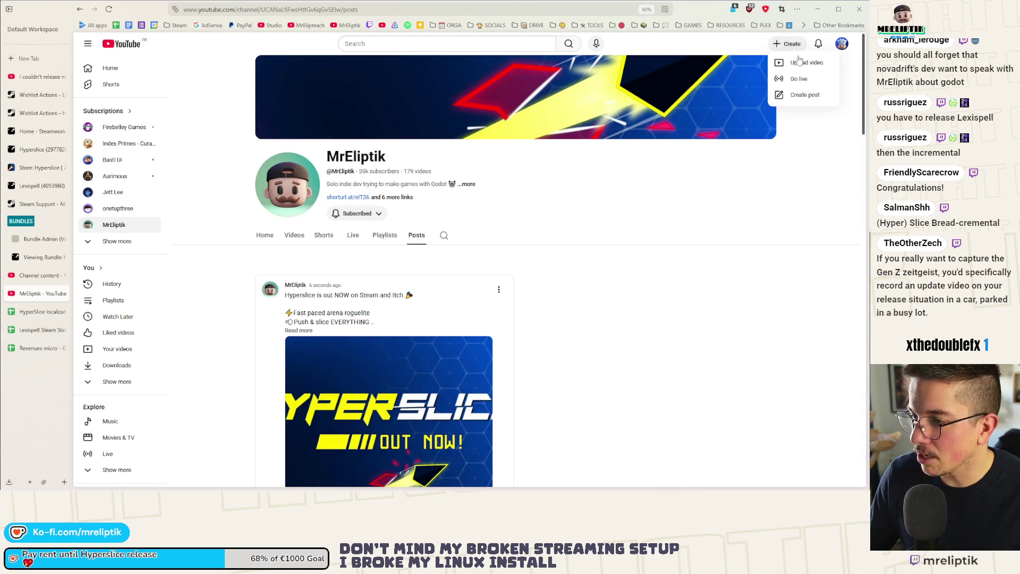
left_click(800, 98)
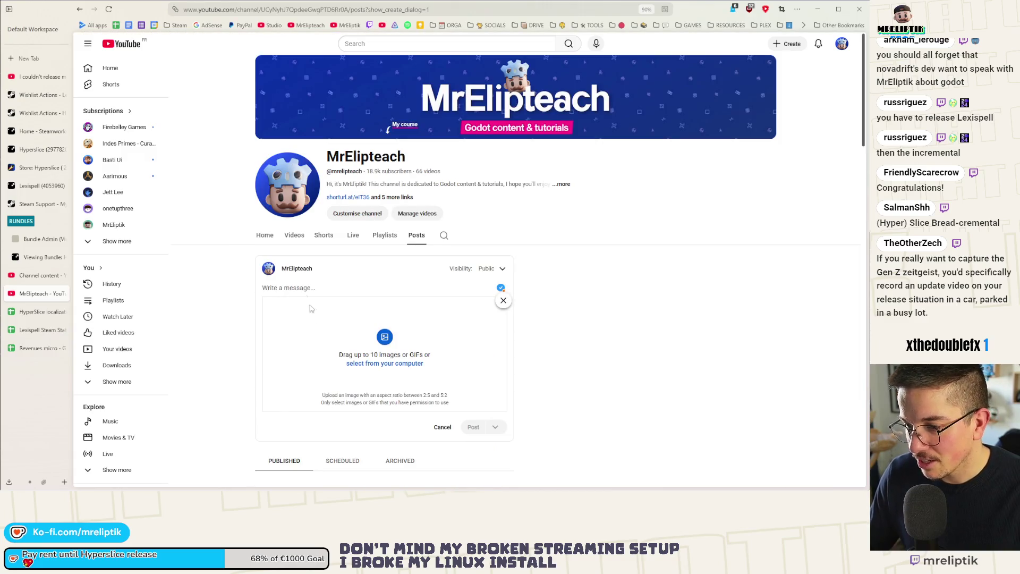
left_click(298, 290)
key("ctrl+v")
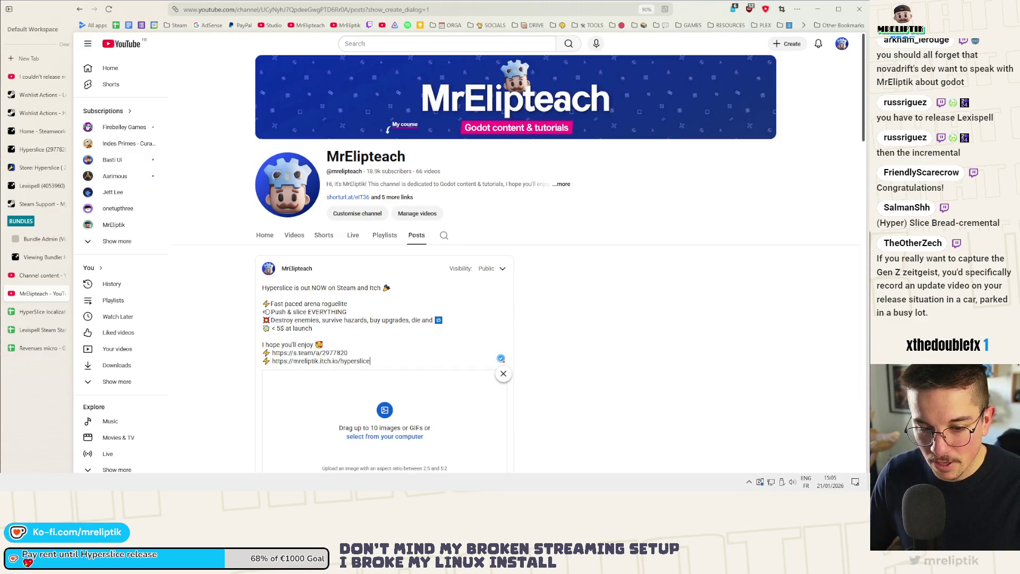
- Attach the Hyperslice OUT NOW image, check it at full size, and publish the post
mouse_move(557, 295)
left_mouse_down()
mouse_move(333, 399)
mouse_move(340, 406)
left_mouse_up()
left_click(408, 345)
left_click(385, 365)
left_click(474, 453)
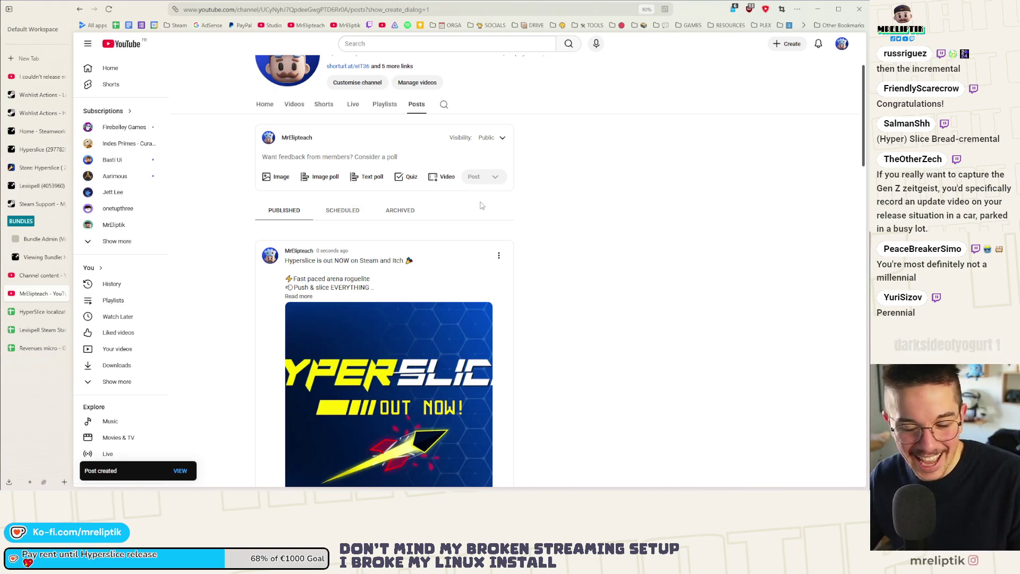
- Set the Hyperslice x Nova Drift bundle (66942) live for purchase
left_click(37, 243)
left_click(37, 257)
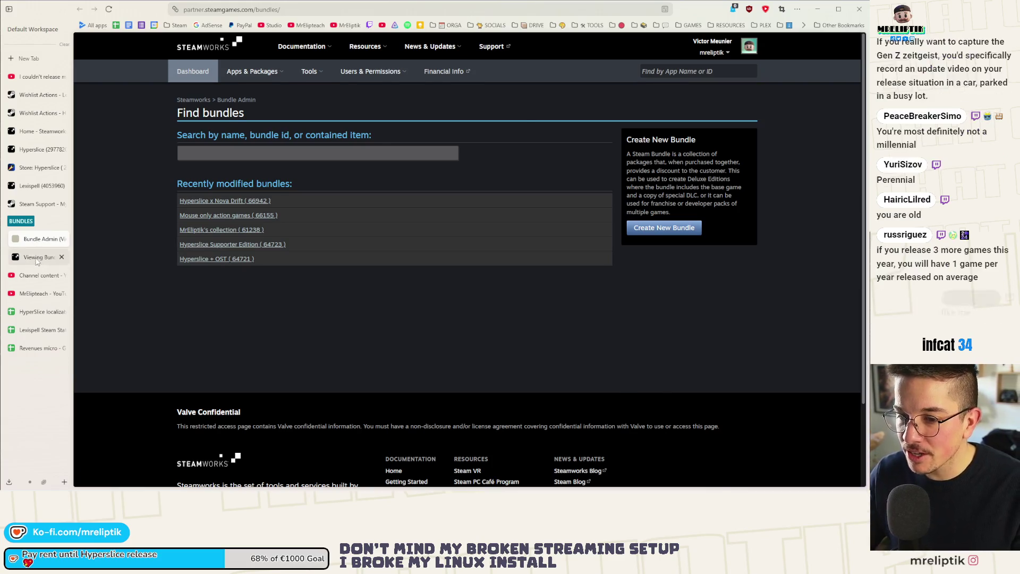
key("F5")
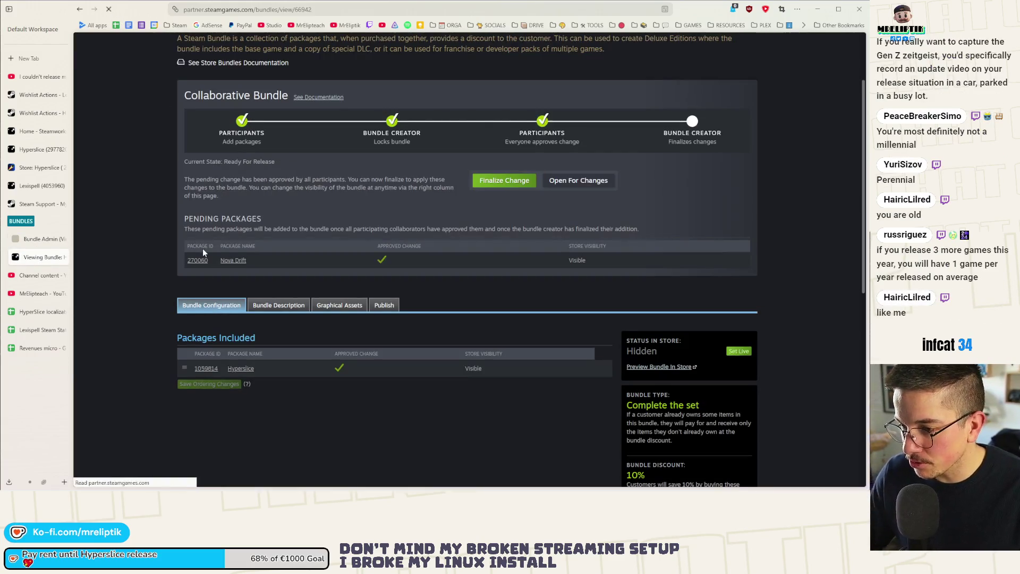
left_click(745, 355)
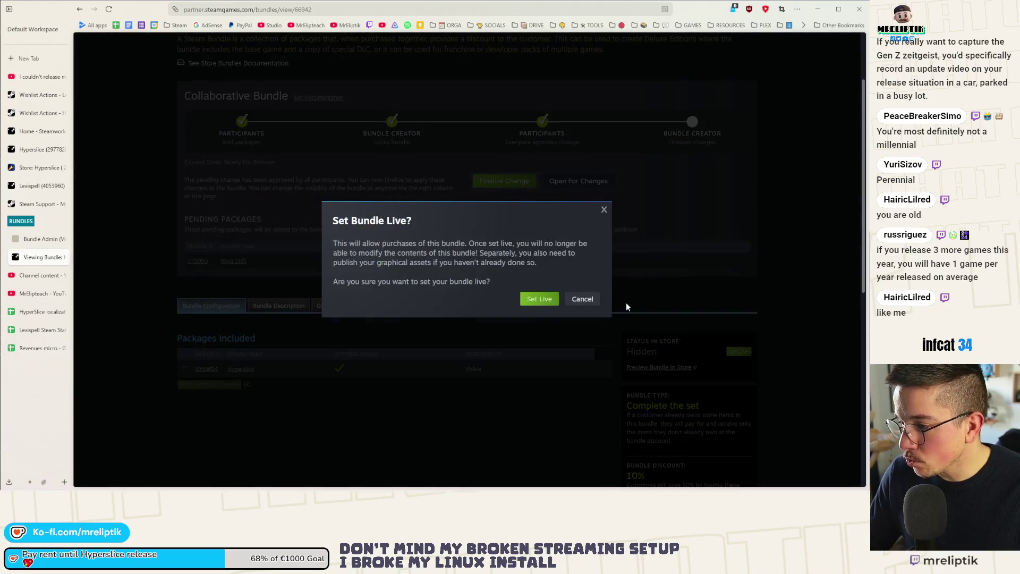
left_click(546, 298)
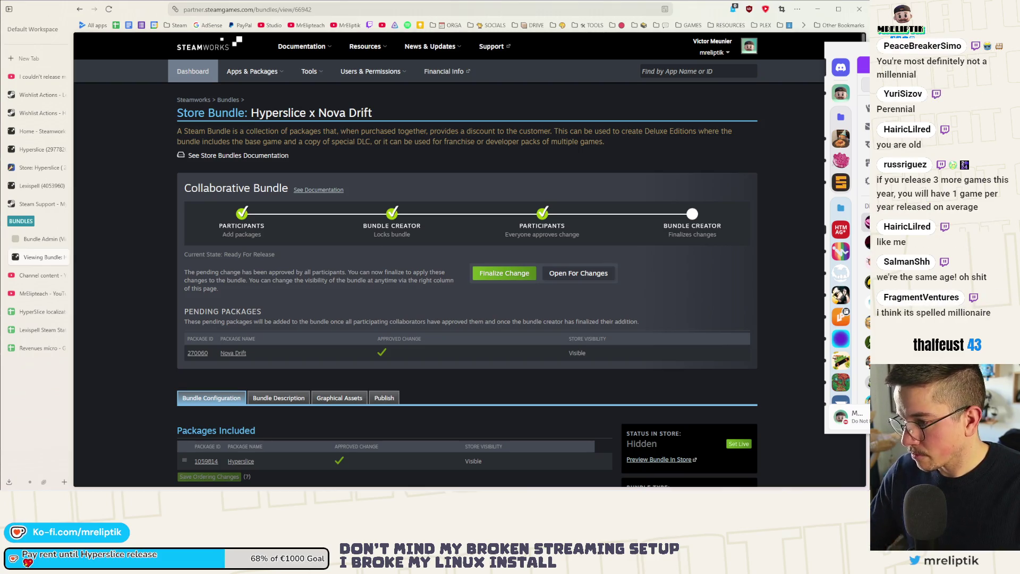
- Finalize the pending Nova Drift addition to the bundle and dismiss the resulting error
scroll(532, 330, "down", 1)
left_click(506, 229)
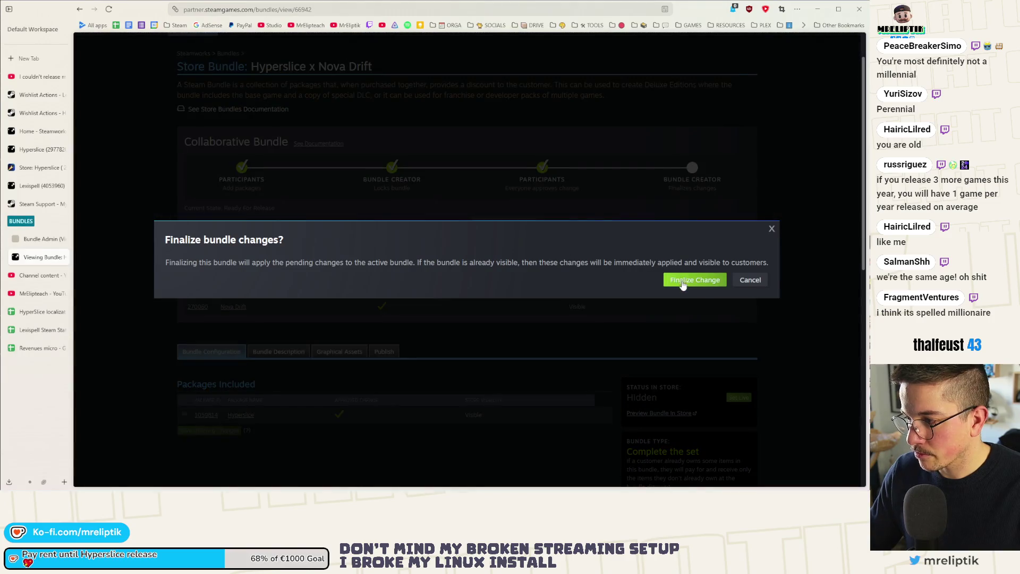
left_click(694, 281)
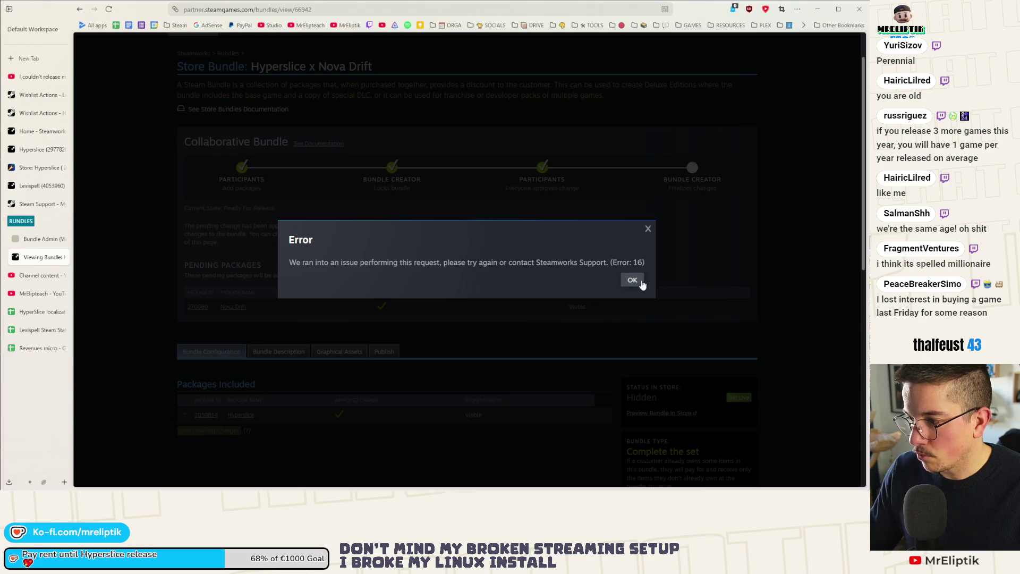
left_click(632, 280)
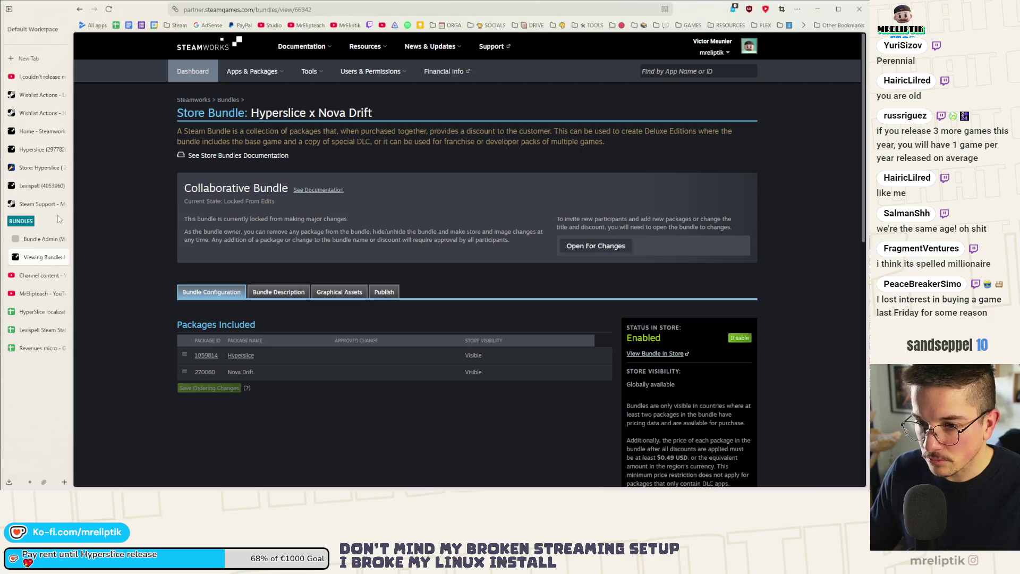
left_click(38, 204)
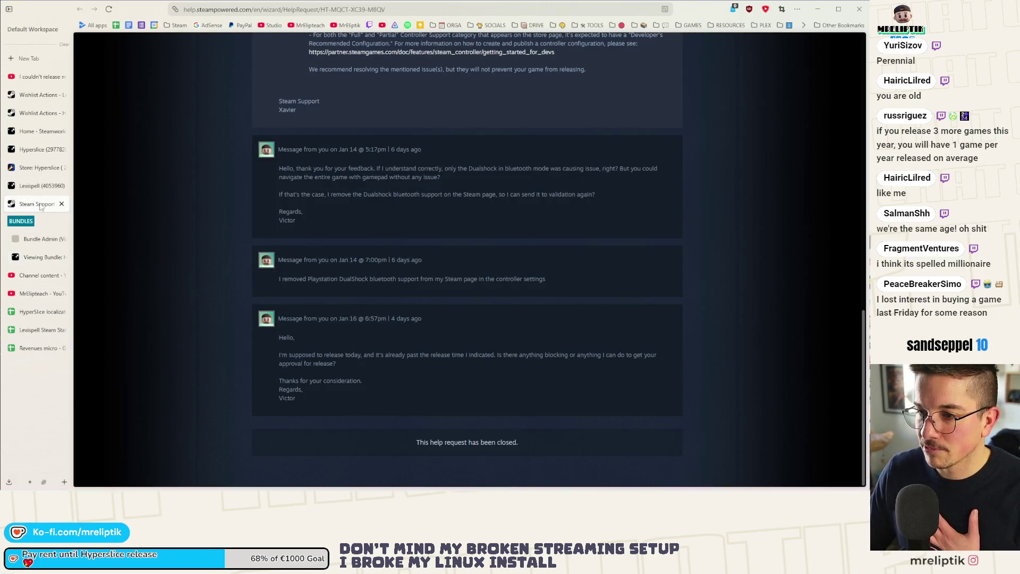
- Open the Hyperslice store page admin on its pinned bundles and DLC settings
left_click(38, 186)
left_click(39, 168)
left_click(38, 150)
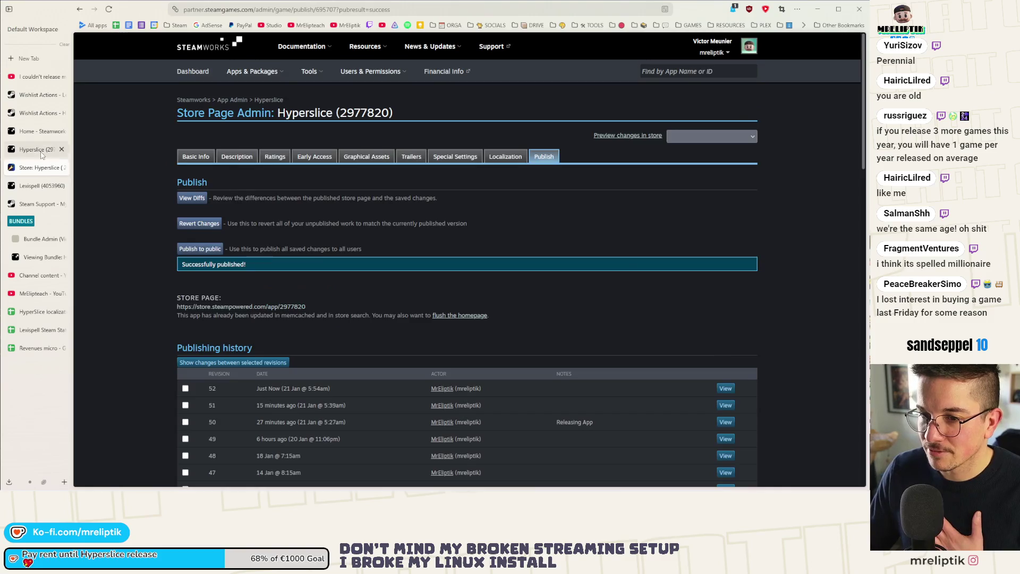
left_click(39, 167)
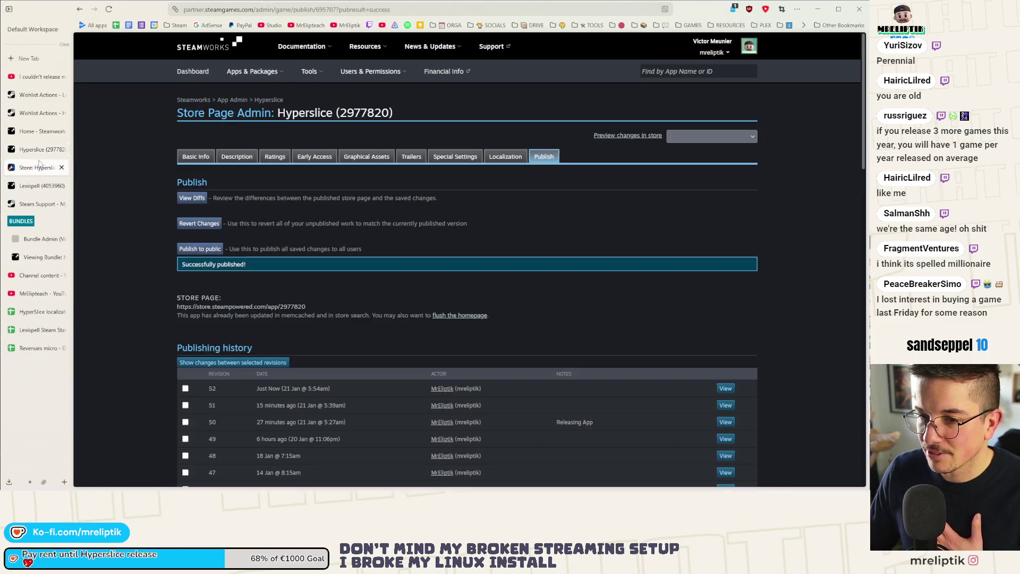
left_click(454, 161)
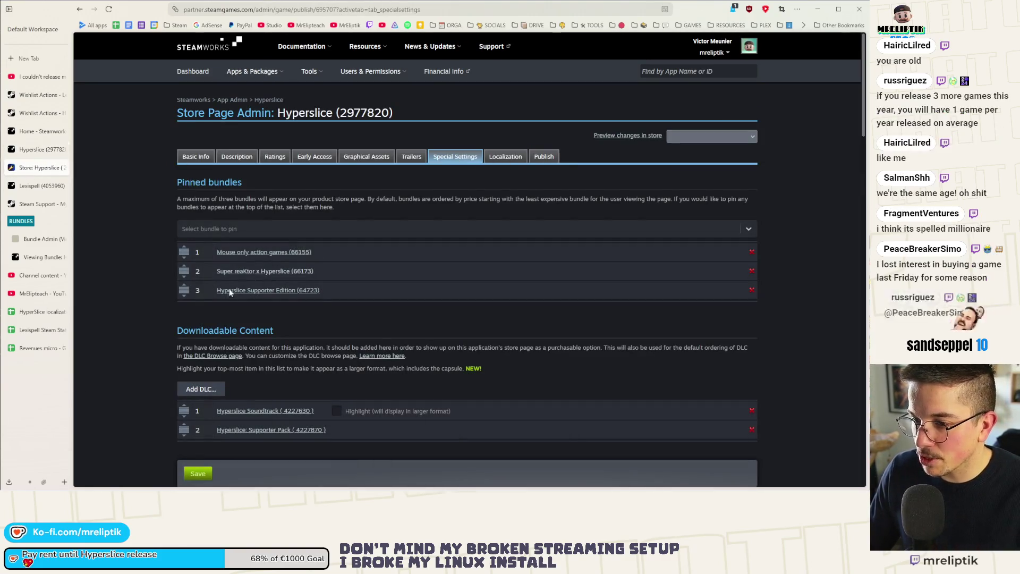
- Inspect the bundles available to pin and the third bundle's order, then reload the settings
left_click(216, 228)
left_click(201, 290)
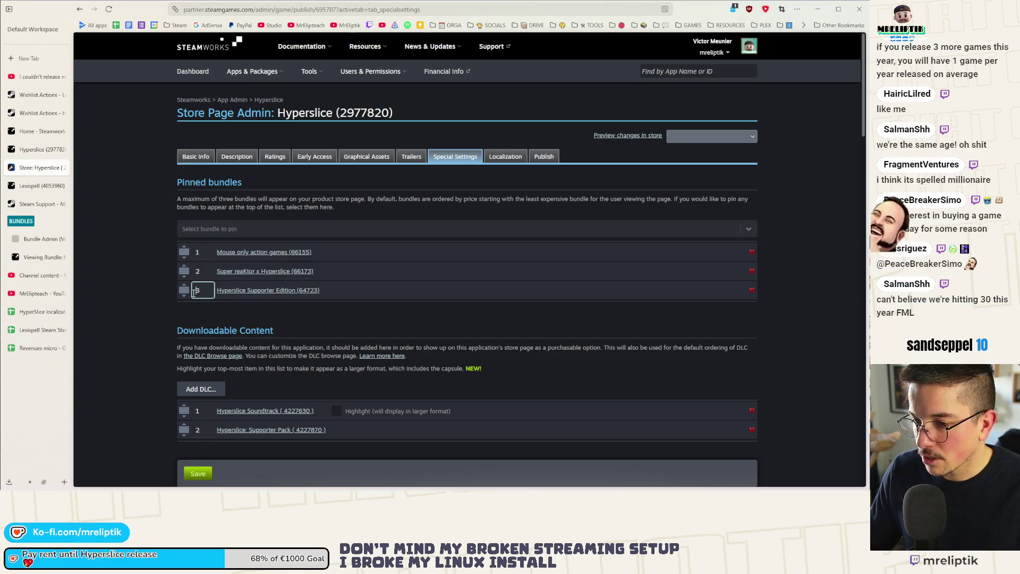
left_click(237, 231)
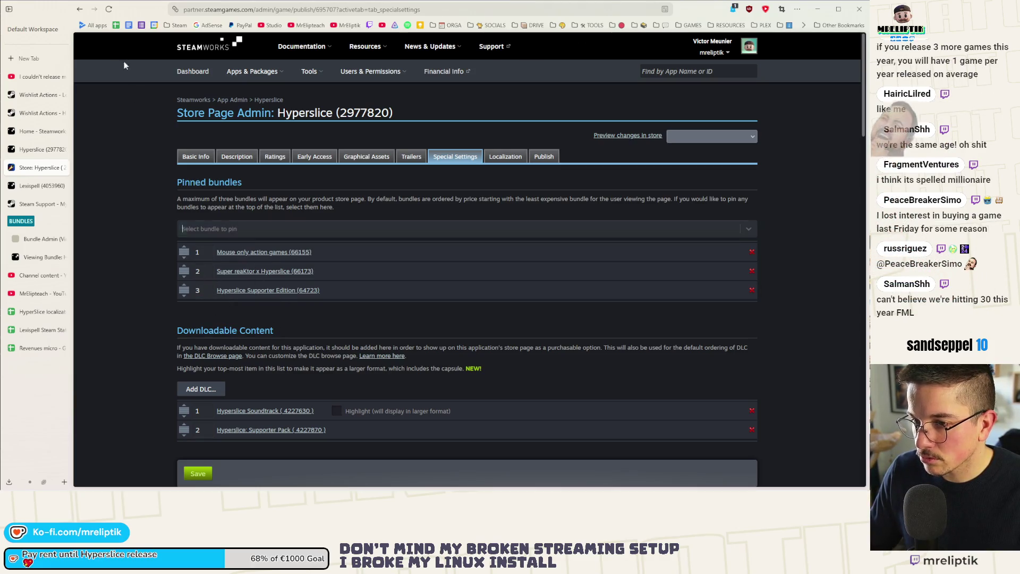
left_click(106, 12)
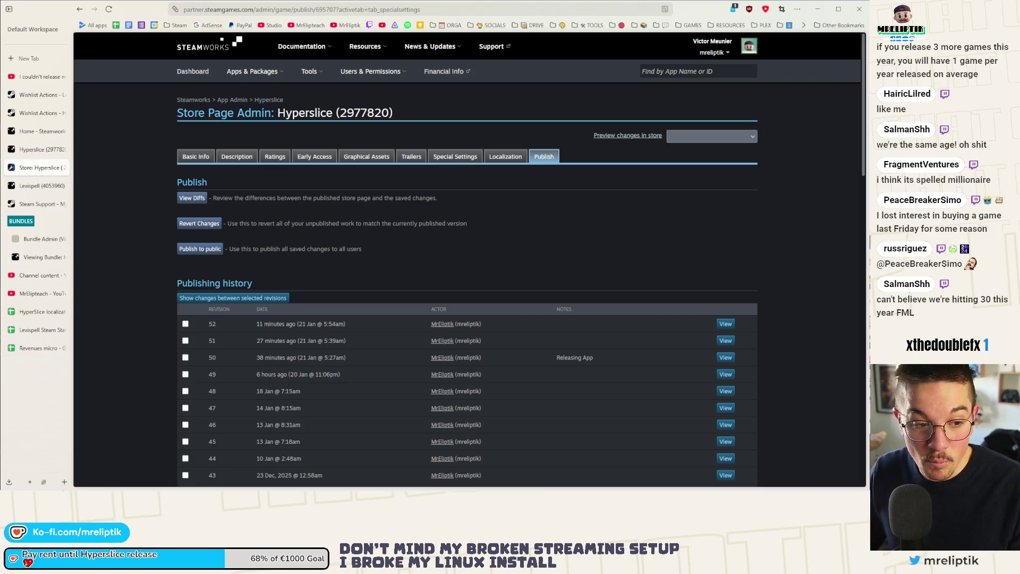
mouse_move(58, 490)
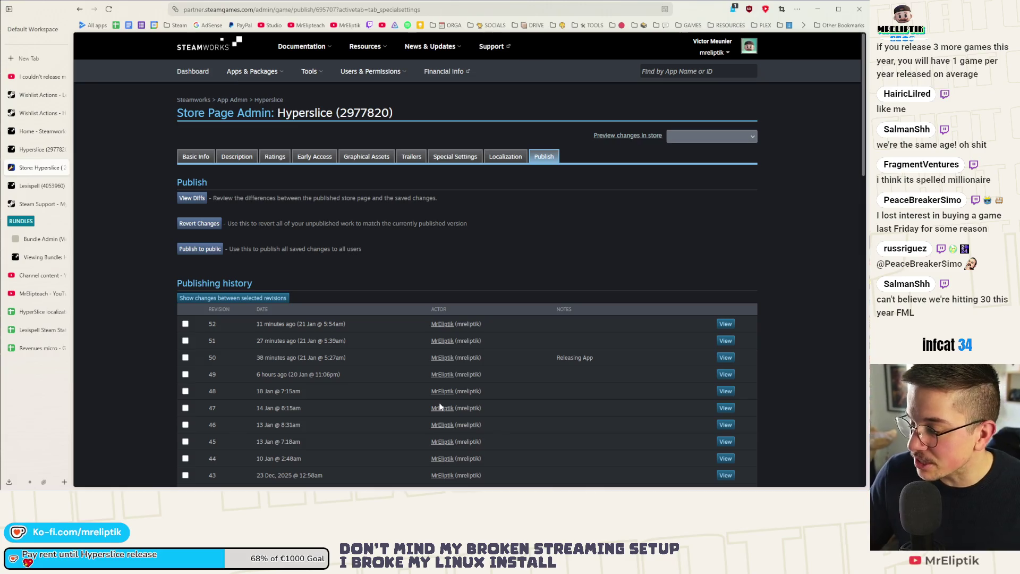
left_click(458, 158)
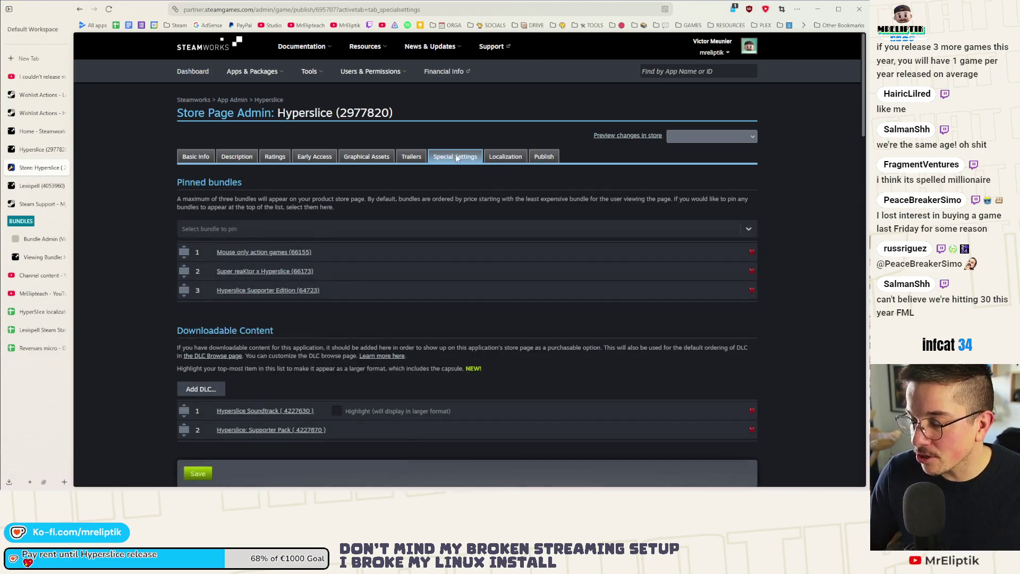
- Pin Hyperslice x Nova Drift as the first pinned bundle and save
left_click(238, 232)
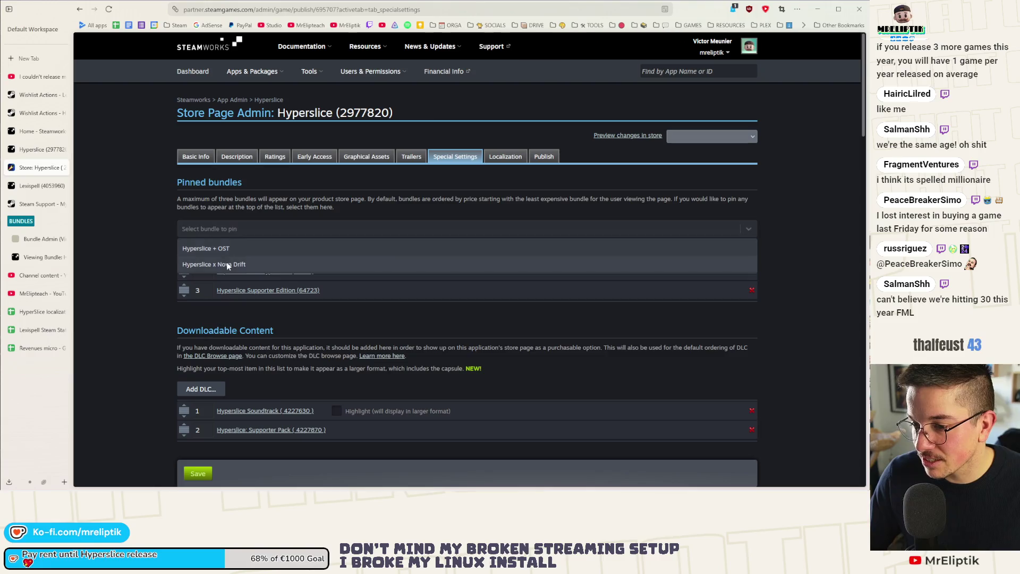
left_click(226, 263)
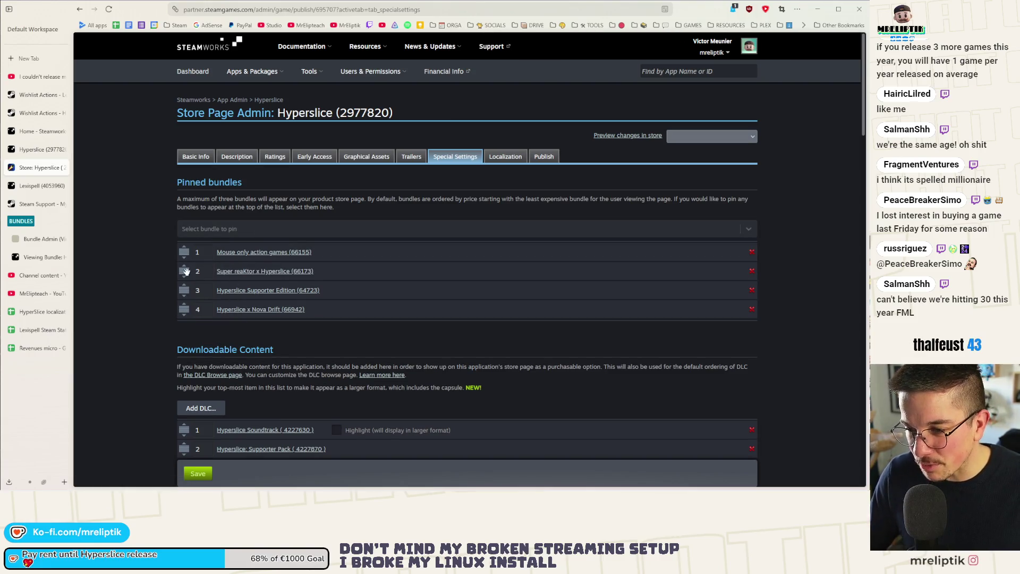
left_click_drag(184, 309, 184, 251)
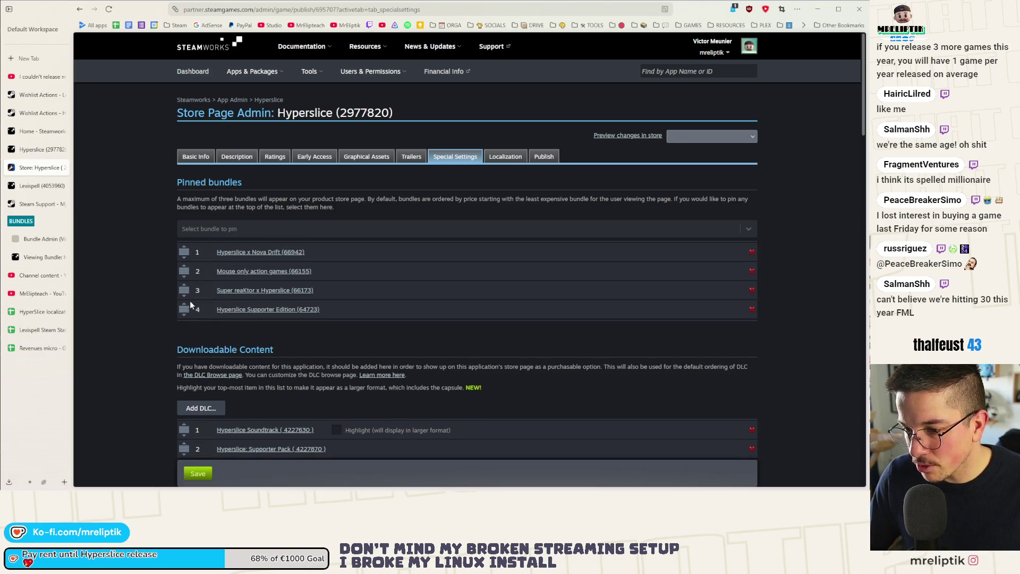
scroll(193, 316, "down", 3)
left_click(194, 475)
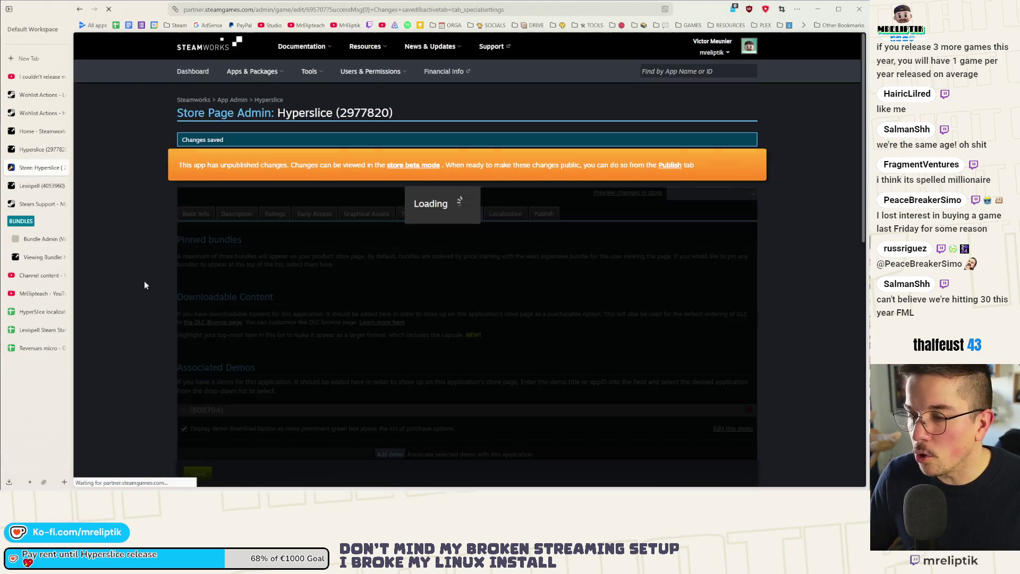
- Publish the saved Hyperslice store page changes to public
scroll(199, 281, "up", 3)
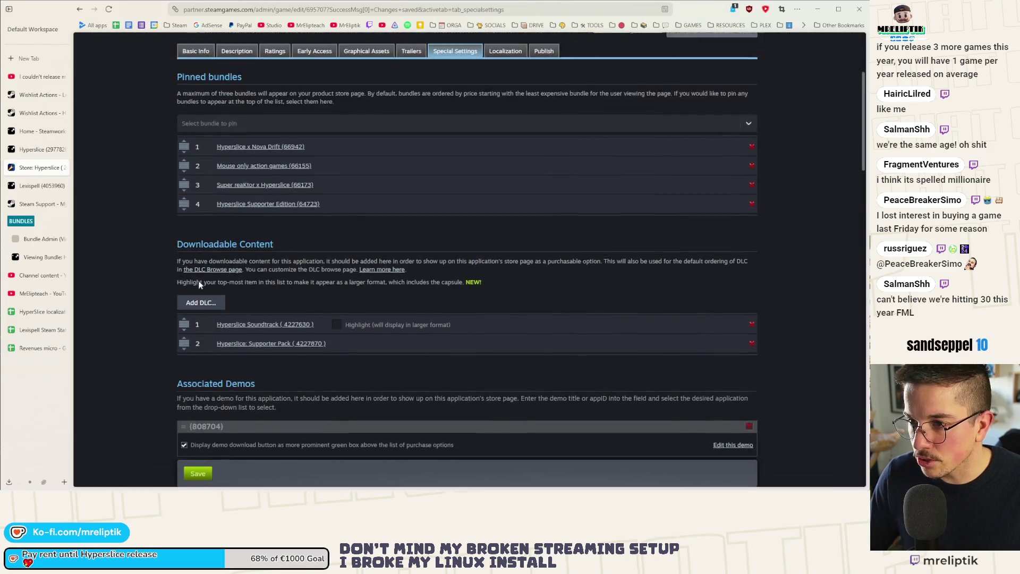
left_click(546, 75)
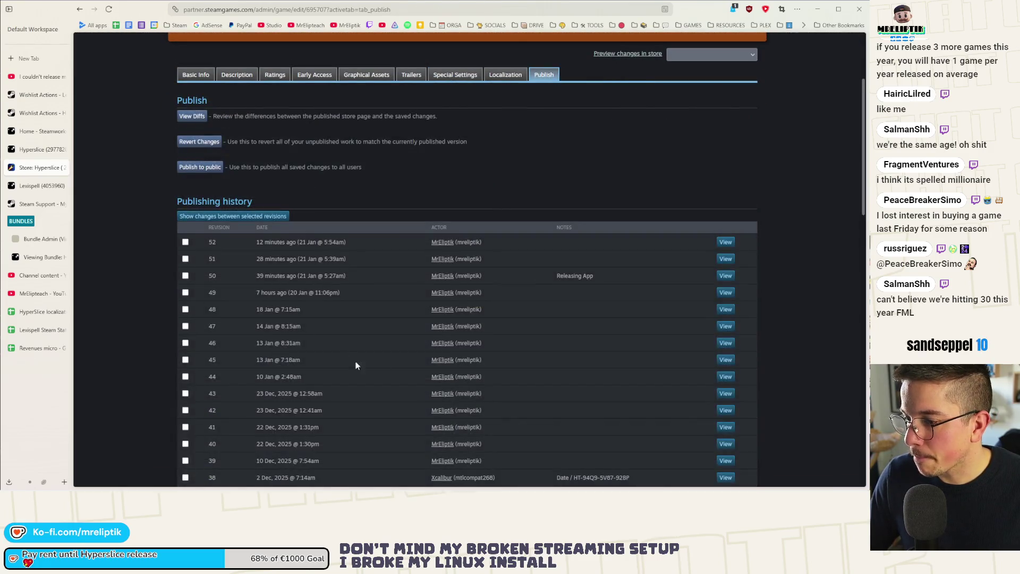
left_click(212, 214)
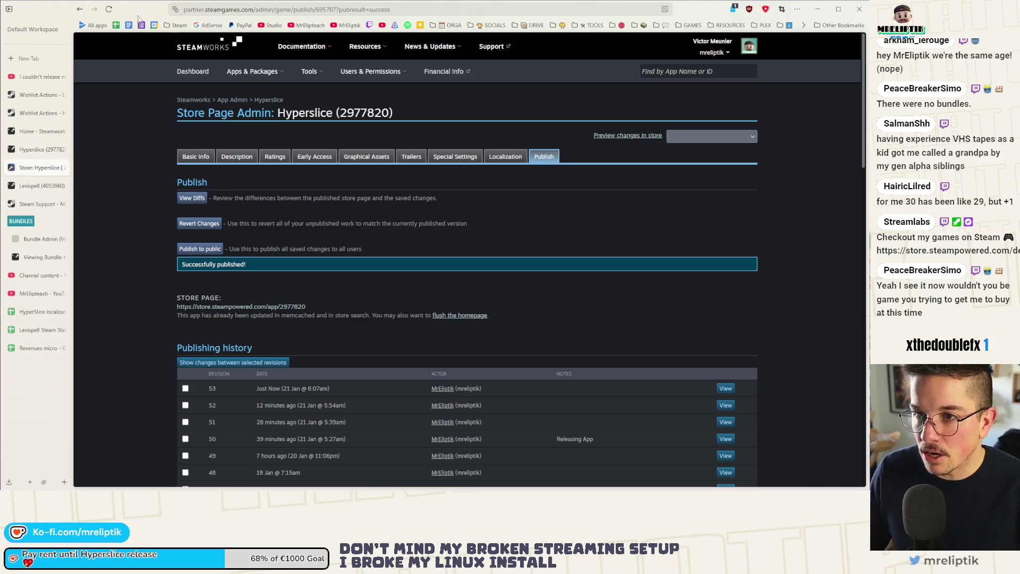
- Reload the store admin to confirm revision 53 was successfully published
key("F5")
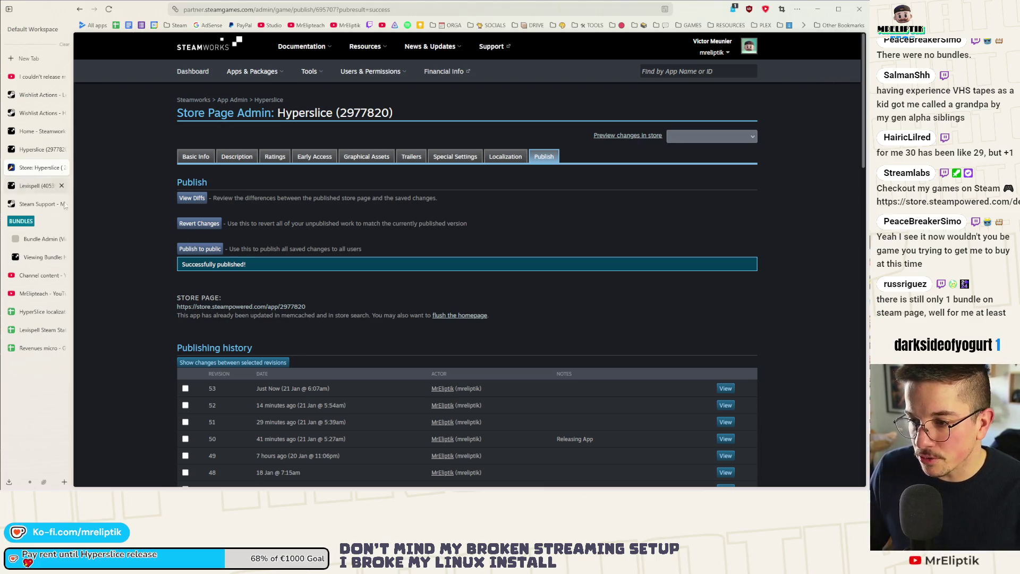
- Check the closed Steam Support request, then reopen Hyperslice's pinned bundle settings
left_click(33, 204)
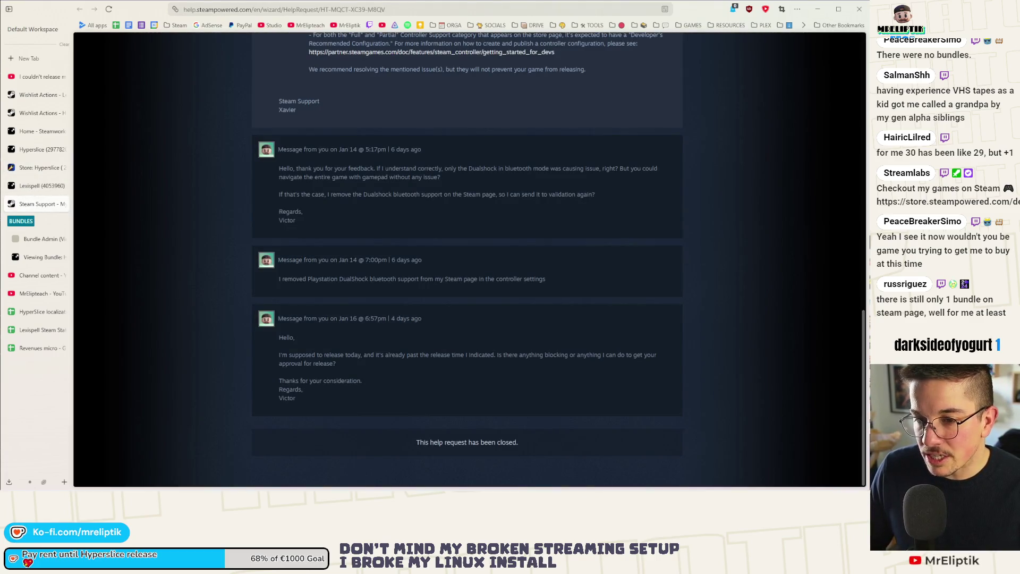
left_click(39, 168)
left_click(456, 156)
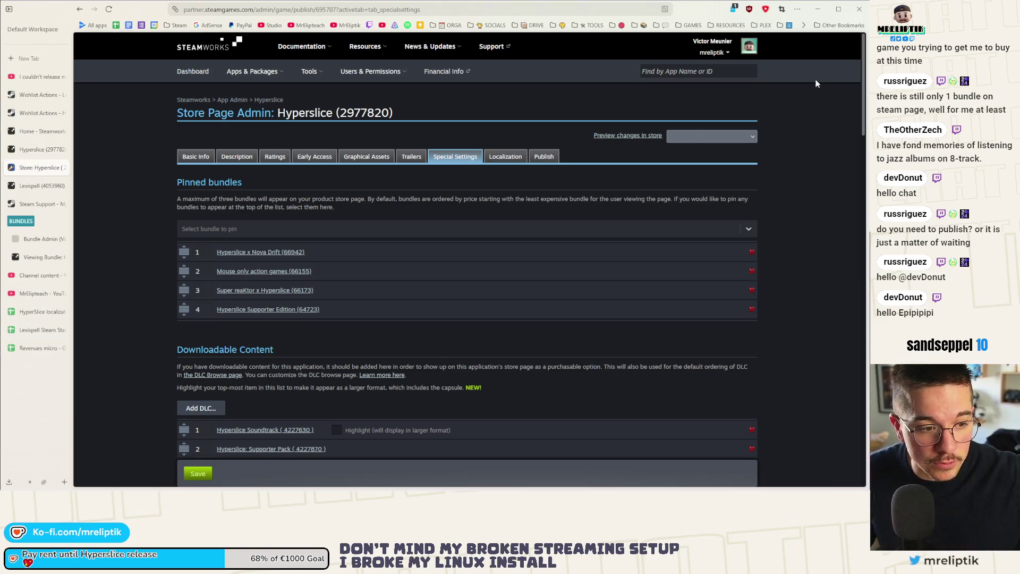
- Reload the store admin and publish the saved Hyperslice changes to everyone
key("F5")
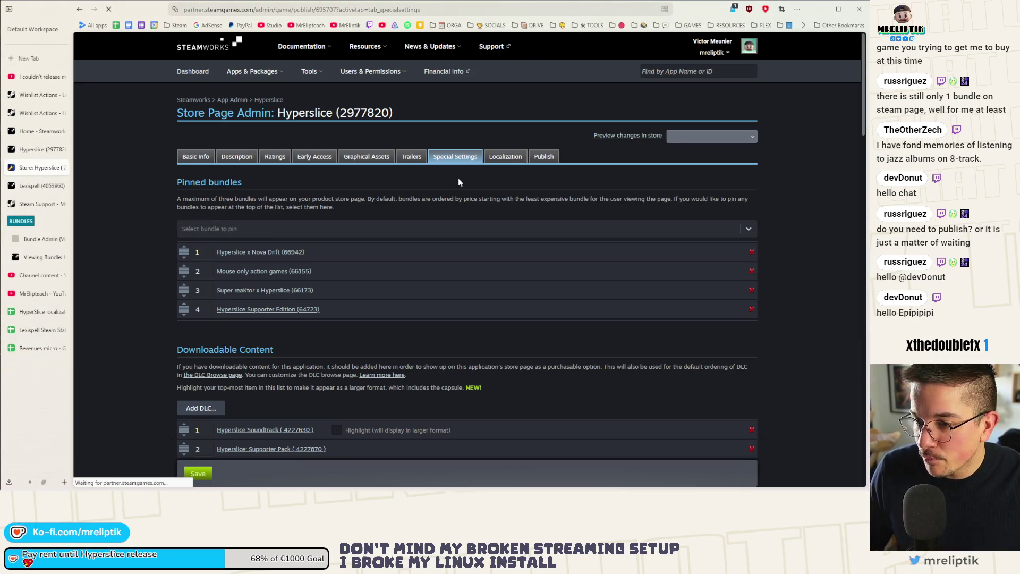
left_click(543, 156)
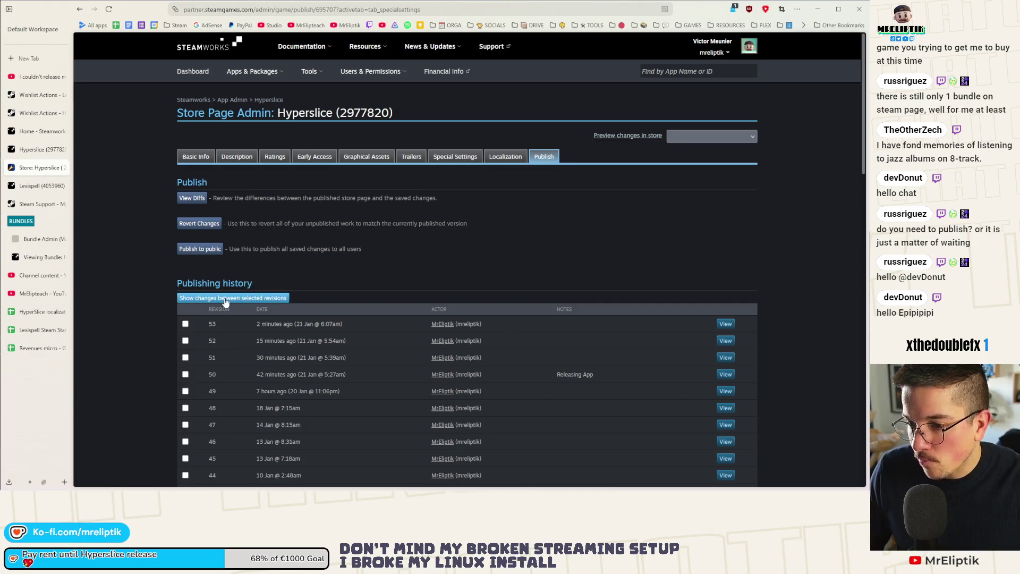
scroll(193, 194, "down", 3)
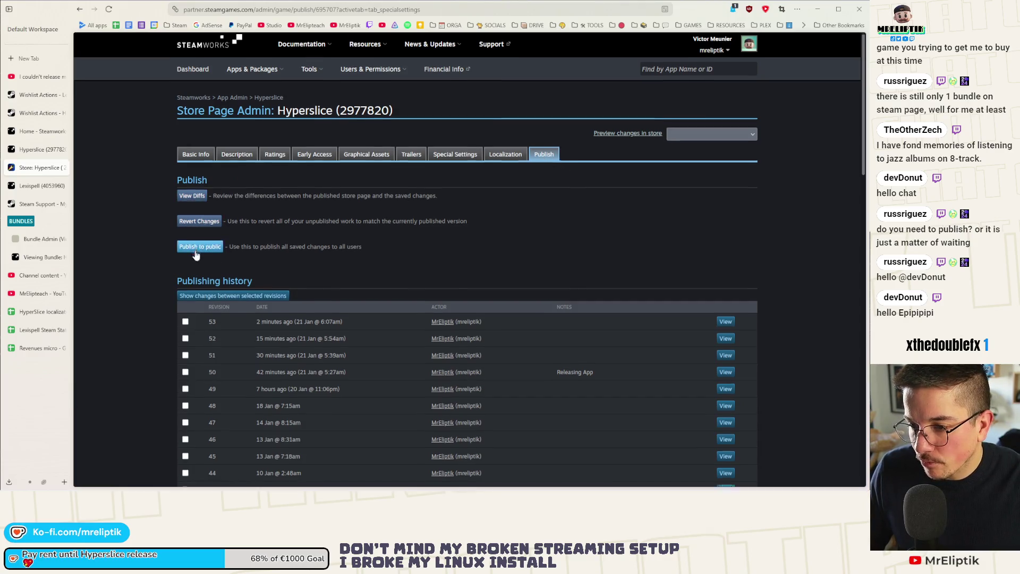
left_click(202, 110)
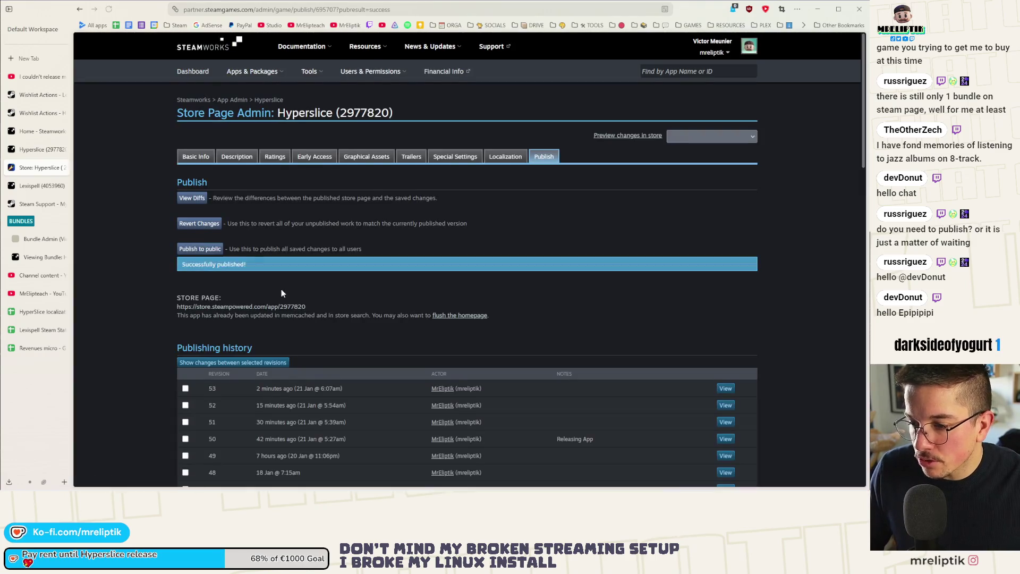
- Open the recorded store data of revision 53 in the publishing history
scroll(283, 293, "down", 3)
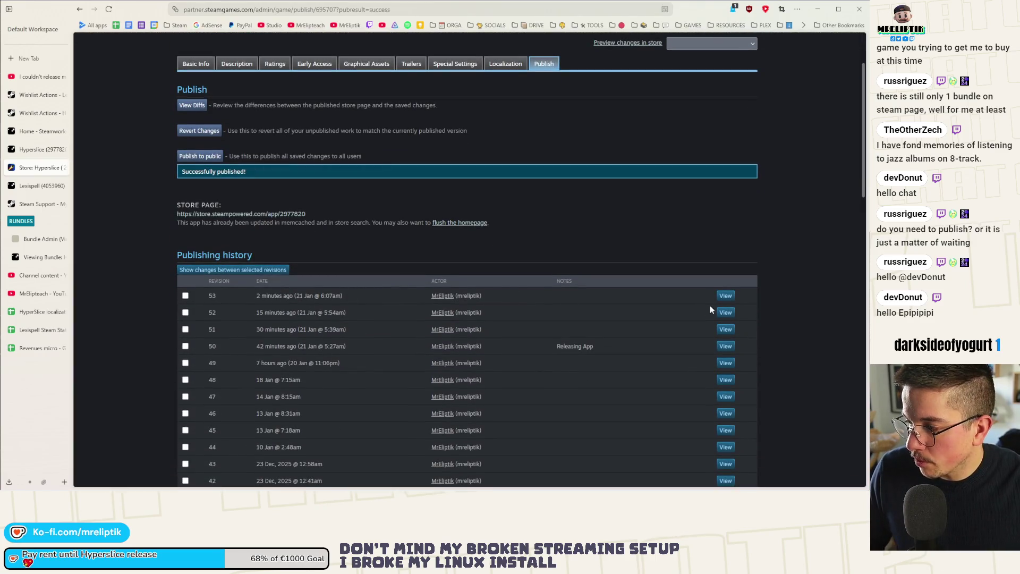
left_click(726, 296)
scroll(228, 239, "down", 15)
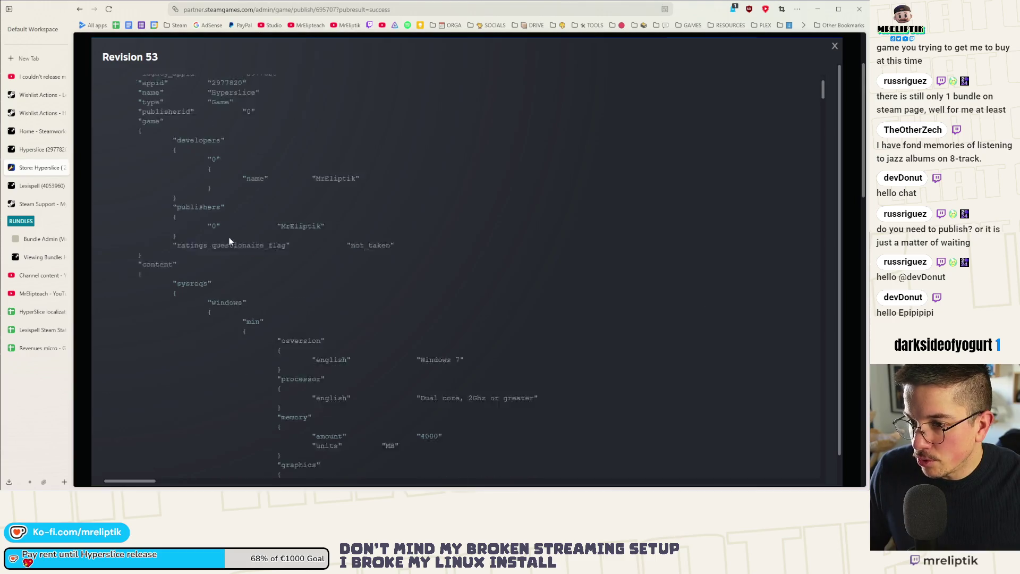
- Close the revision 53 details and reload the publishing page
left_click(835, 47)
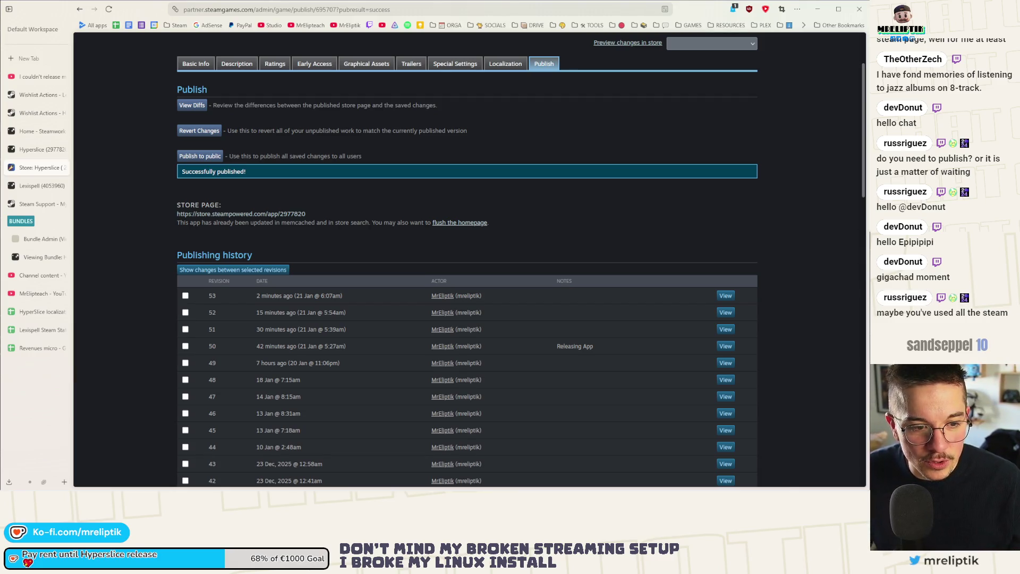
left_click(109, 11)
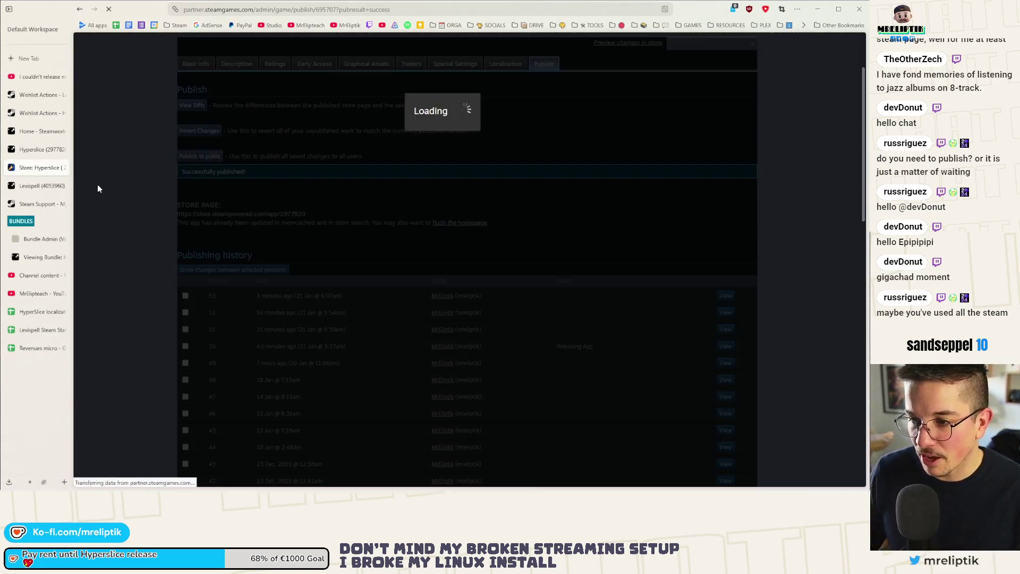
scroll(110, 214, "up", 2)
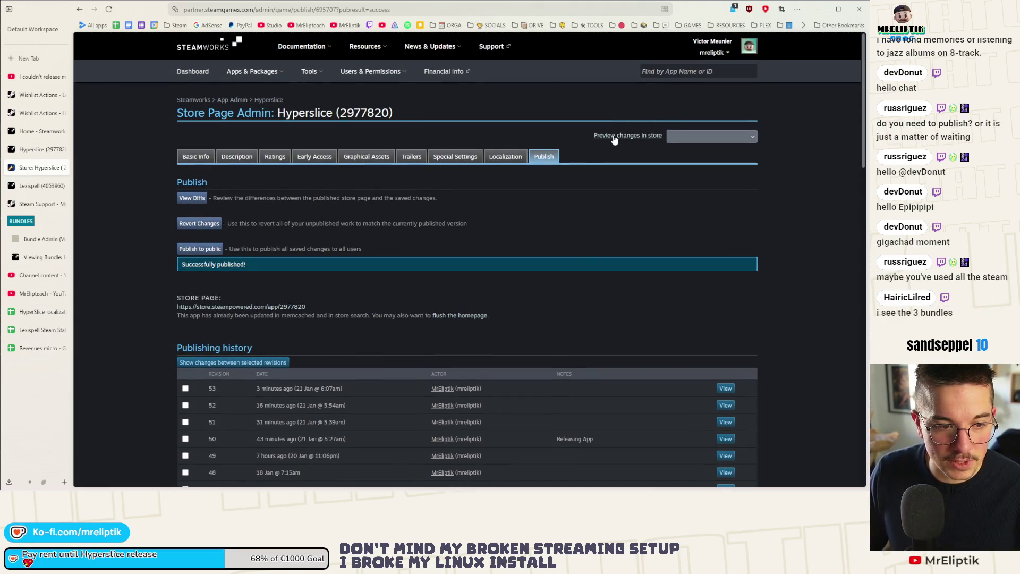
left_click(29, 185)
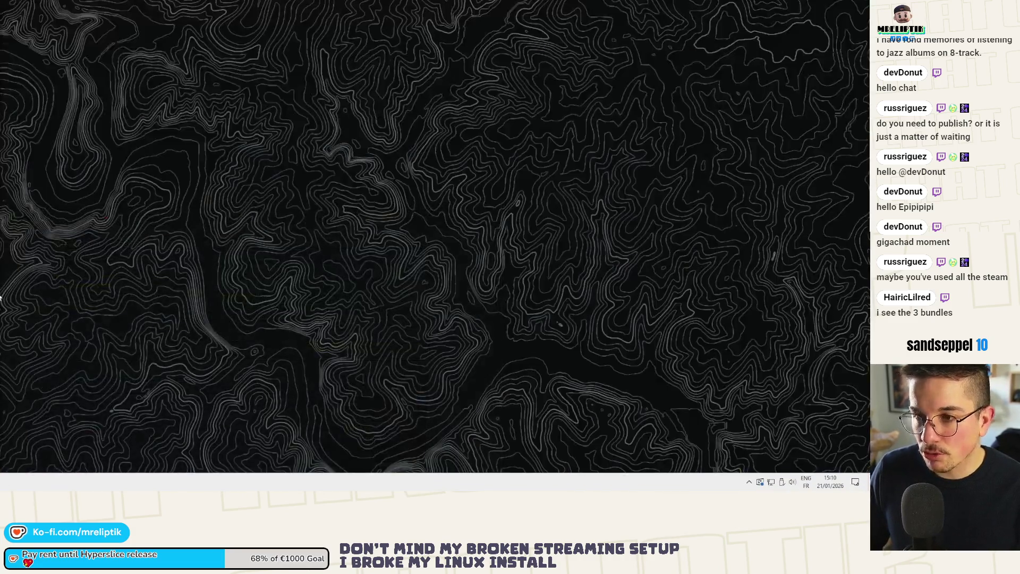
- Search Google for 'hyperslice' and open the 'Hyperslice on Steam' result
key("ctrl+t")
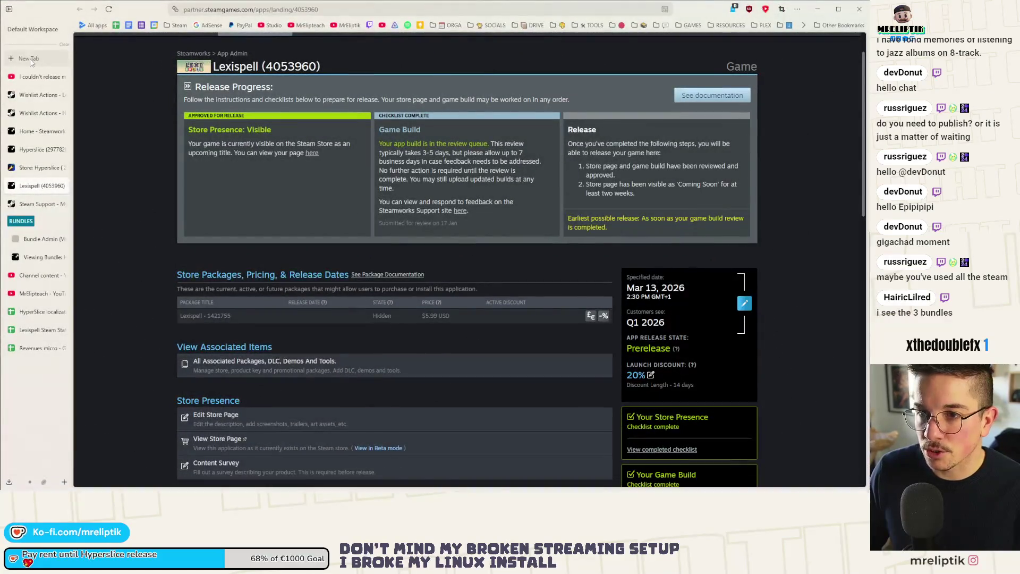
type("hyperslice")
key("Return")
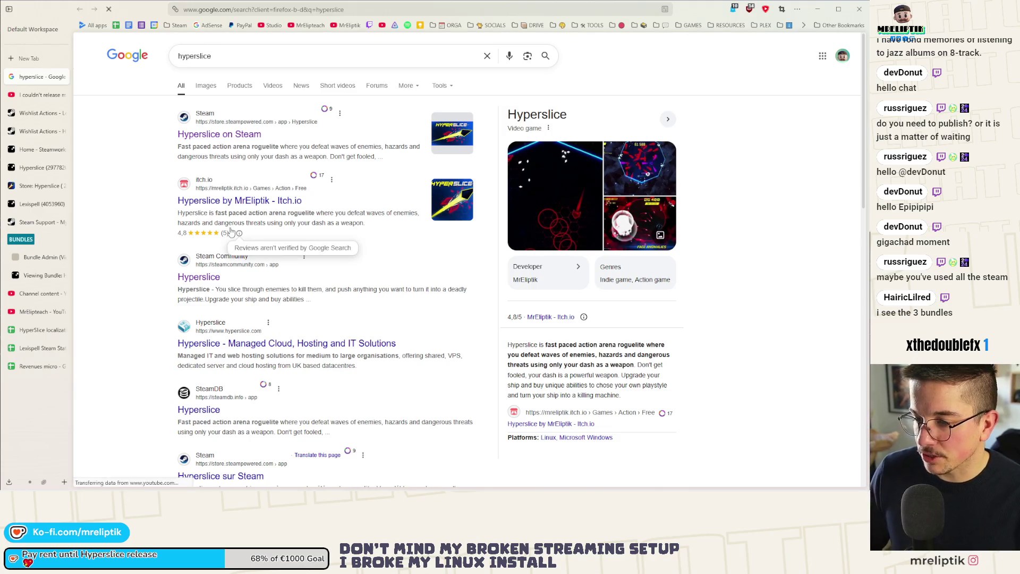
left_click(225, 138)
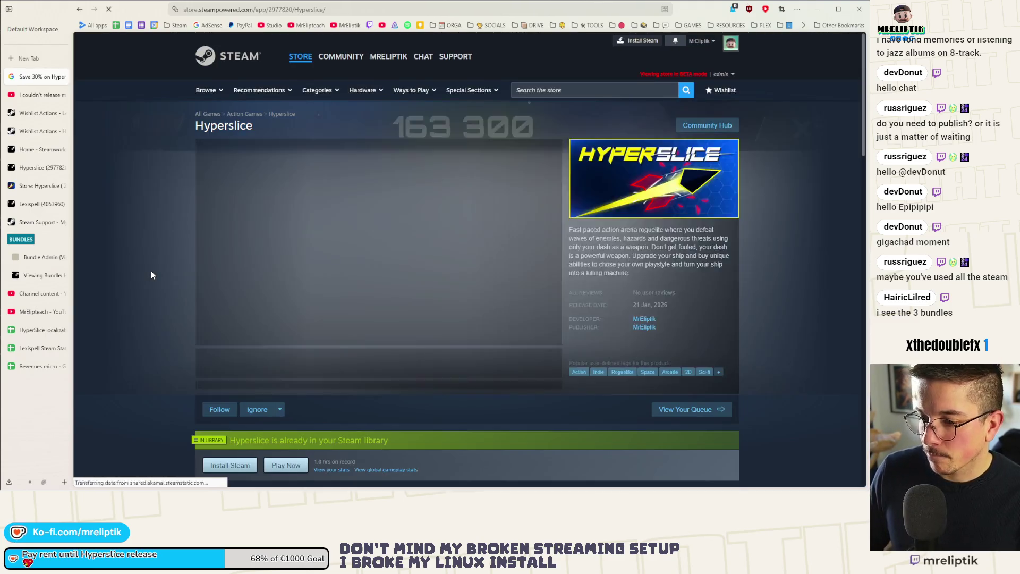
- Reload the Hyperslice Steam store page twice and scroll to check the offered bundles
scroll(151, 275, "down", 5)
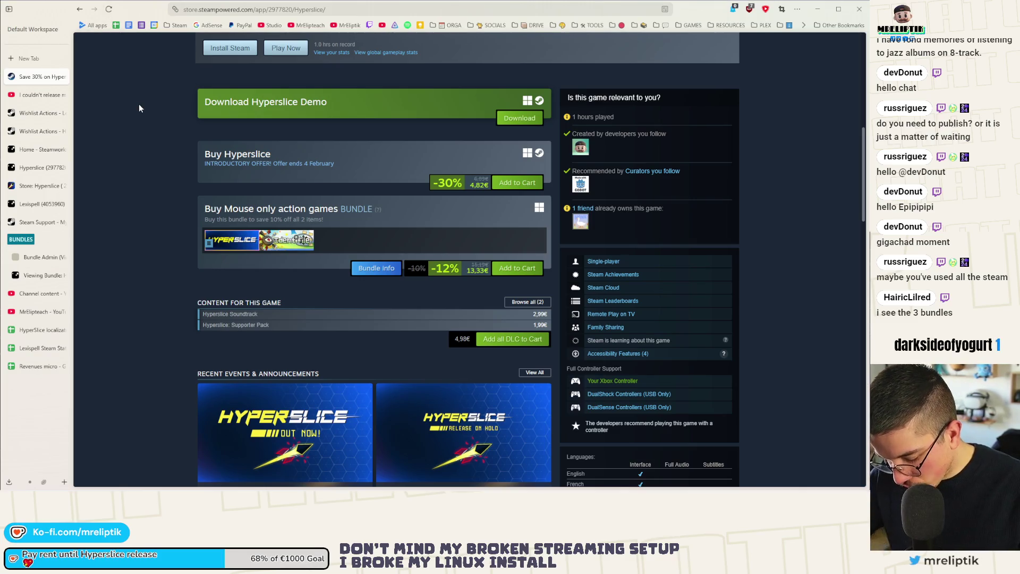
key("F5")
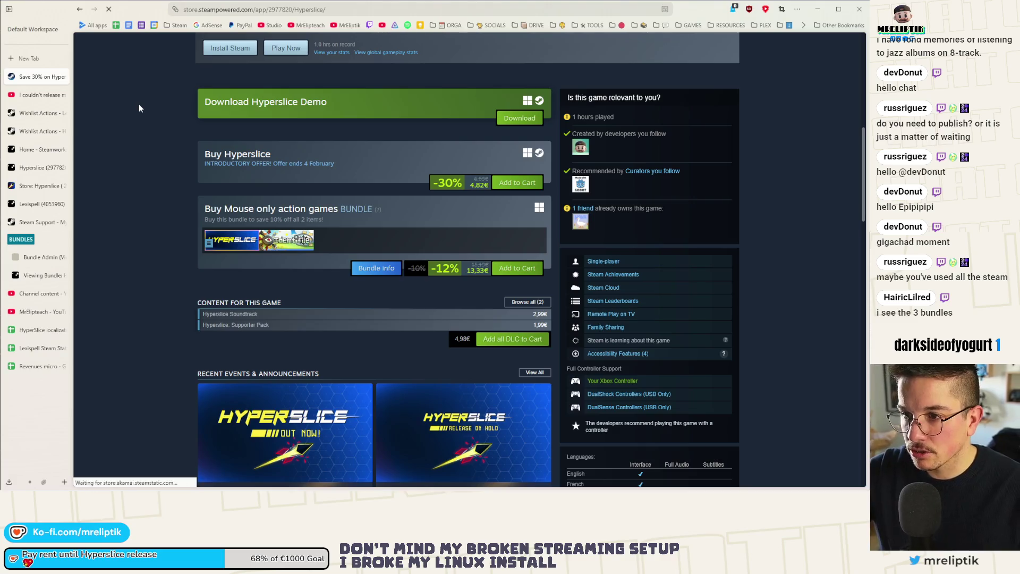
scroll(168, 228, "down", 7)
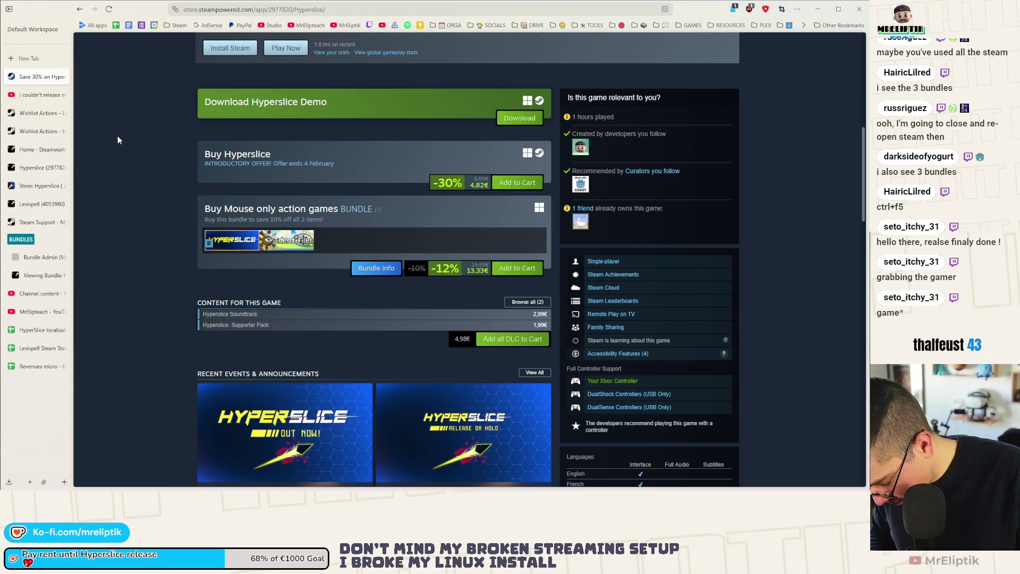
key("ctrl+F5")
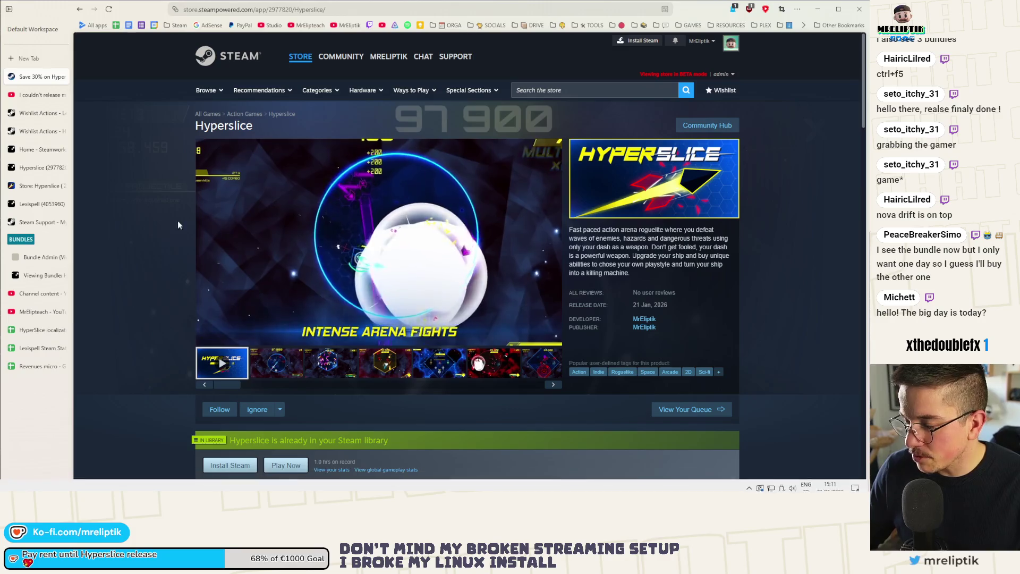
left_click(364, 7)
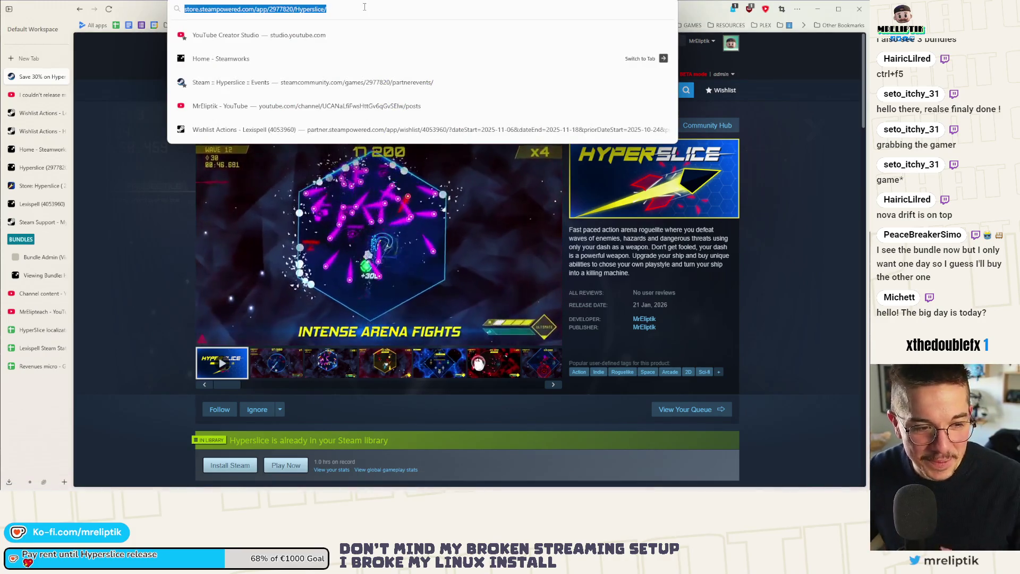
- View the Hyperslice bundle section in the private window, then close that window
left_click(819, 9)
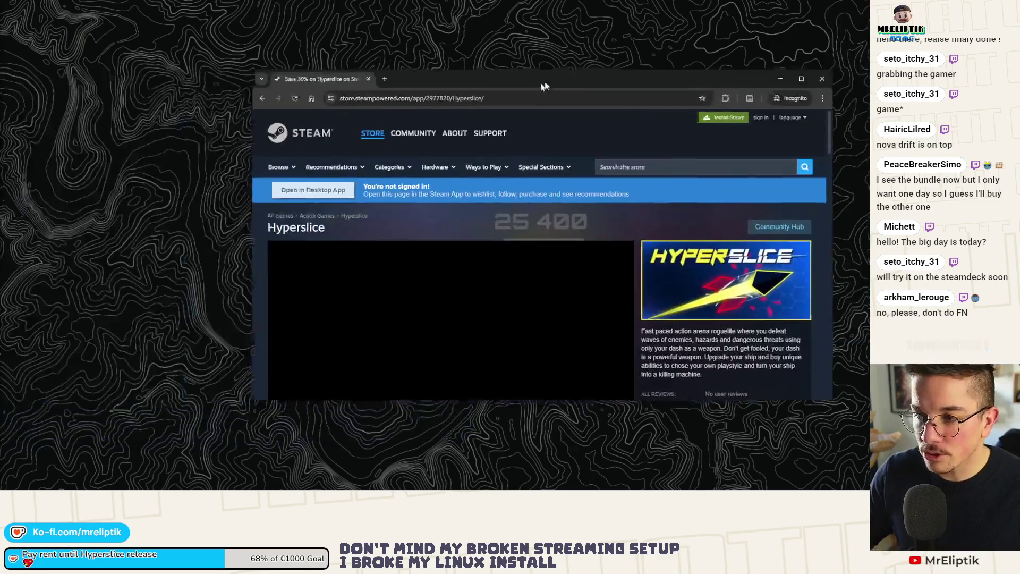
scroll(350, 261, "down", 5)
scroll(350, 260, "down", 2)
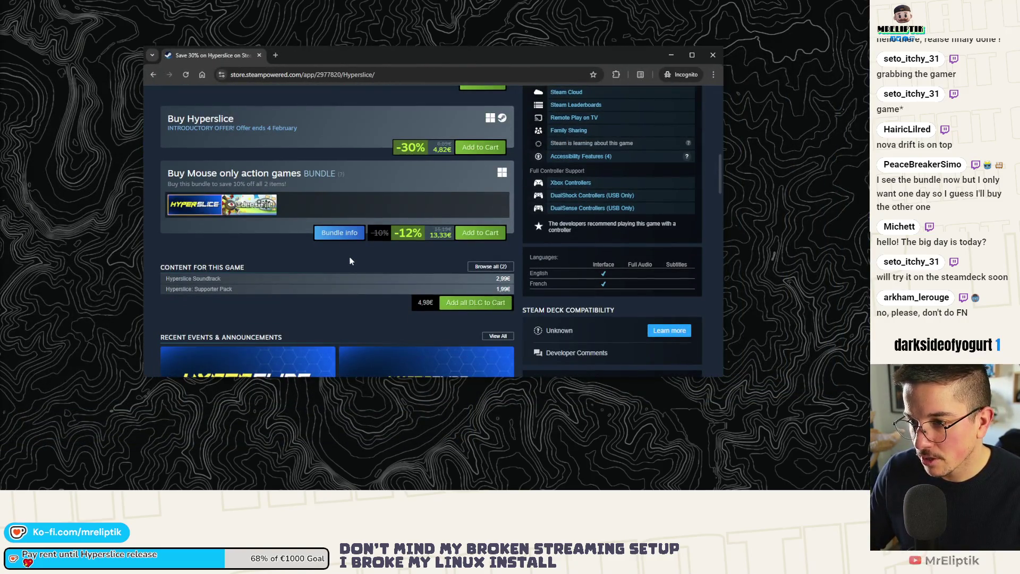
left_click(259, 55)
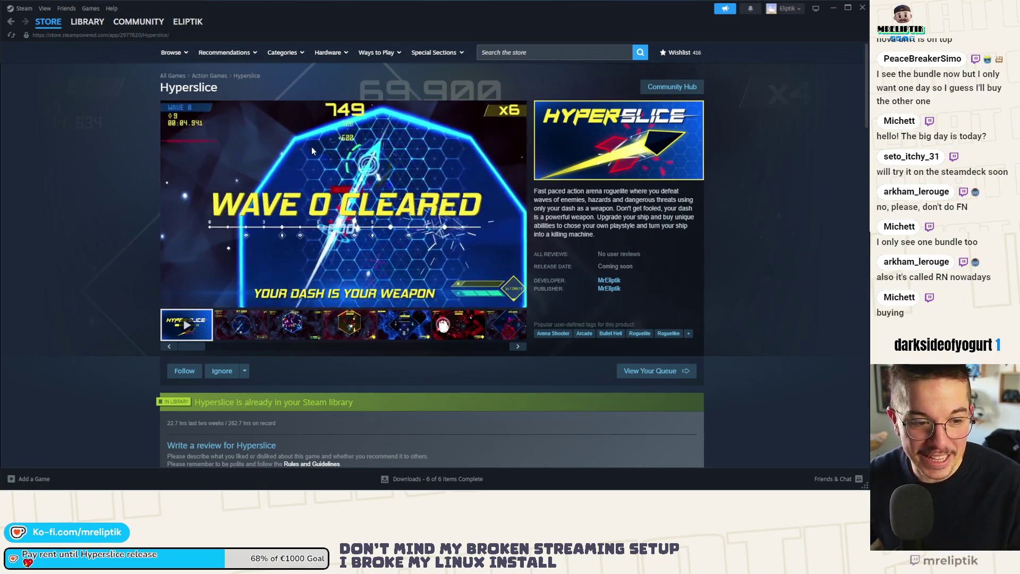
- Scroll the Hyperslice store page in Steam and click into the draft review text
scroll(317, 184, "down", 5)
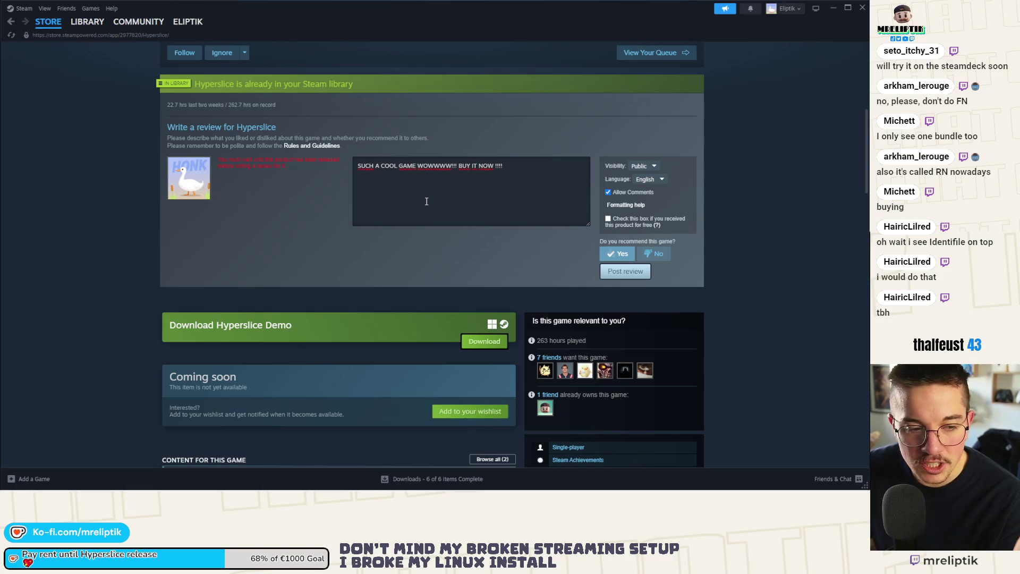
left_click(434, 166)
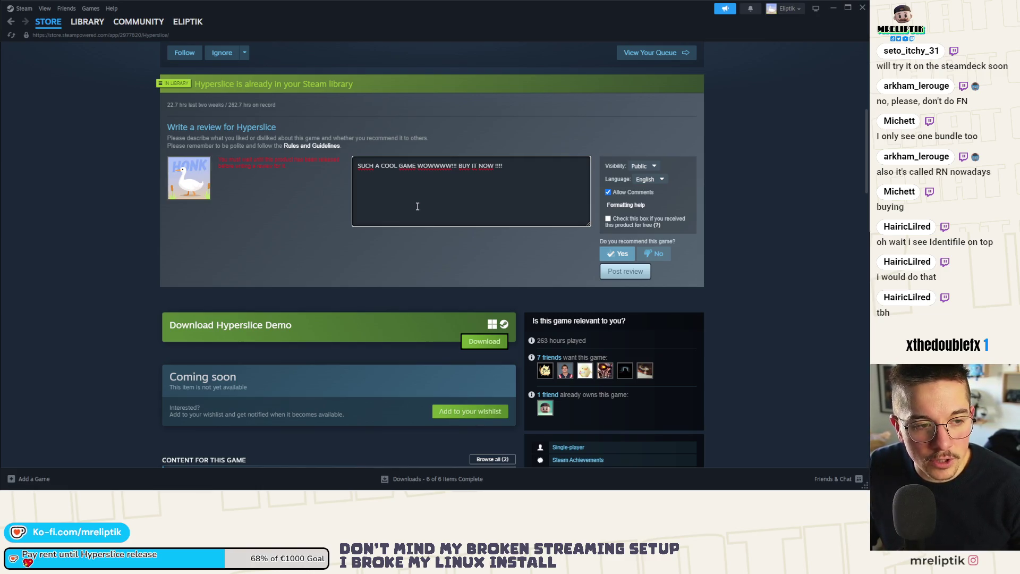
scroll(368, 287, "down", 8)
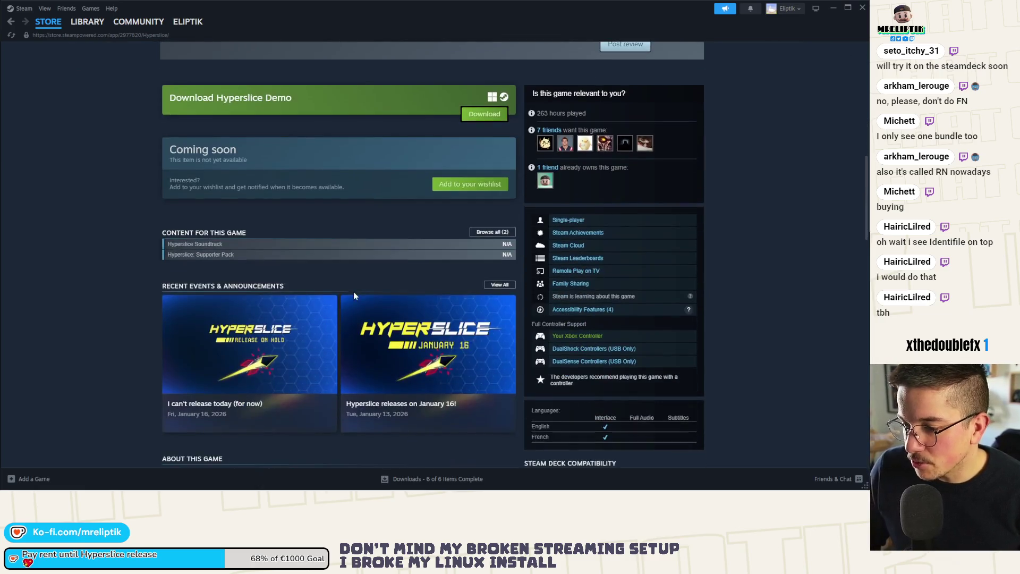
scroll(179, 165, "up", 10)
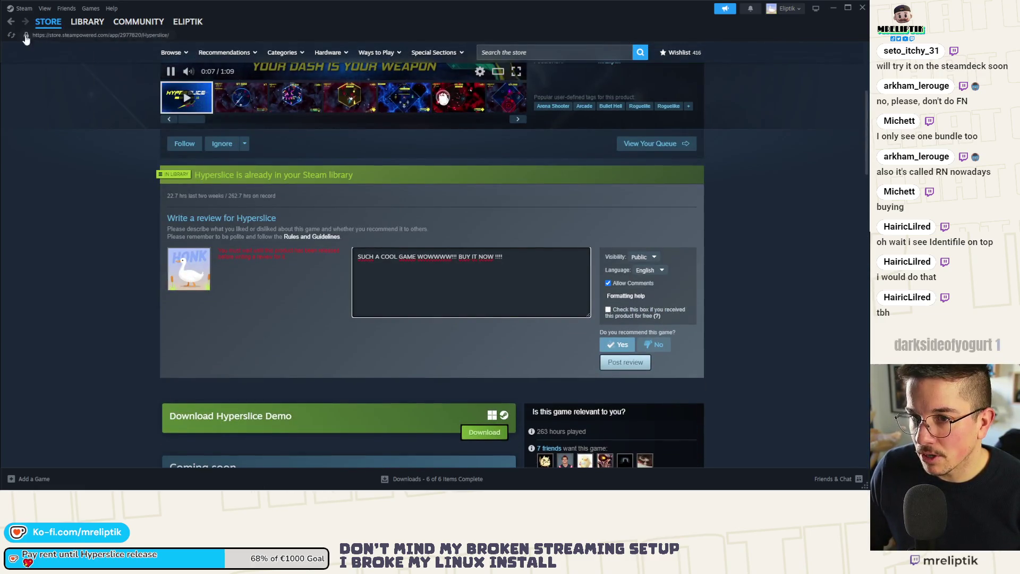
scroll(137, 288, "up", 5)
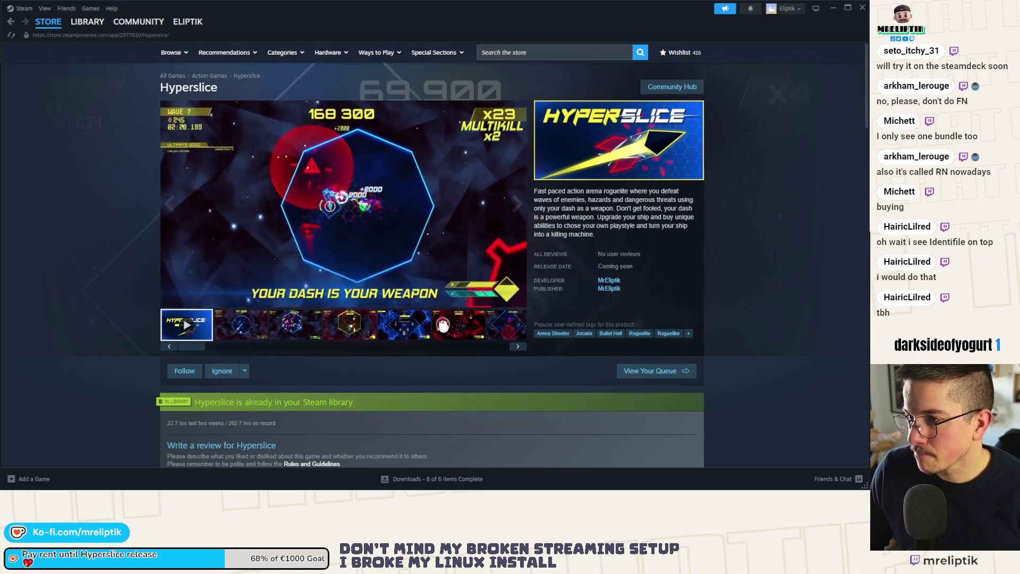
- Reload the Hyperslice store page twice, check the 4,82€ price at 30% off, and close Steam
left_click(23, 36)
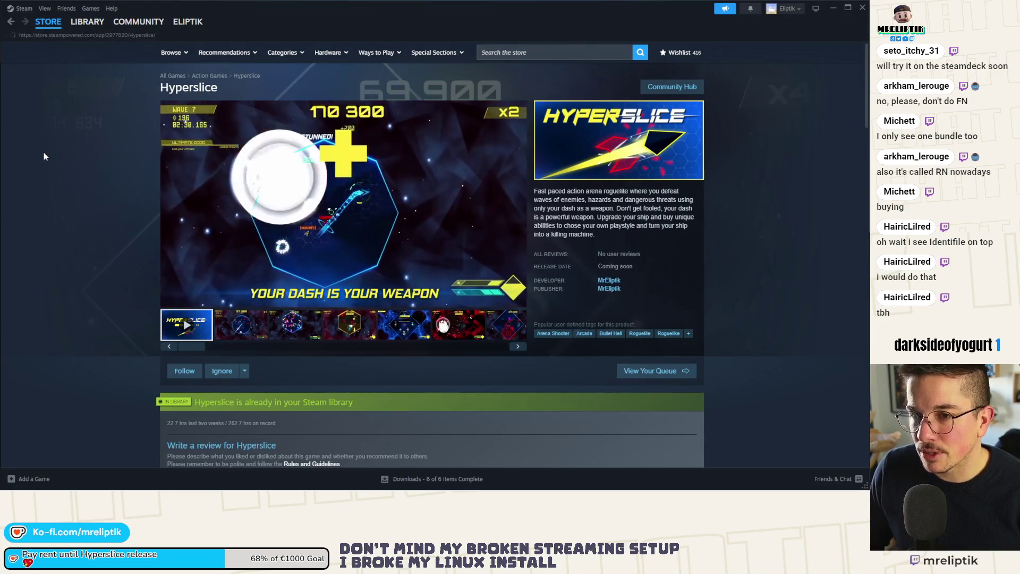
scroll(66, 206, "down", 10)
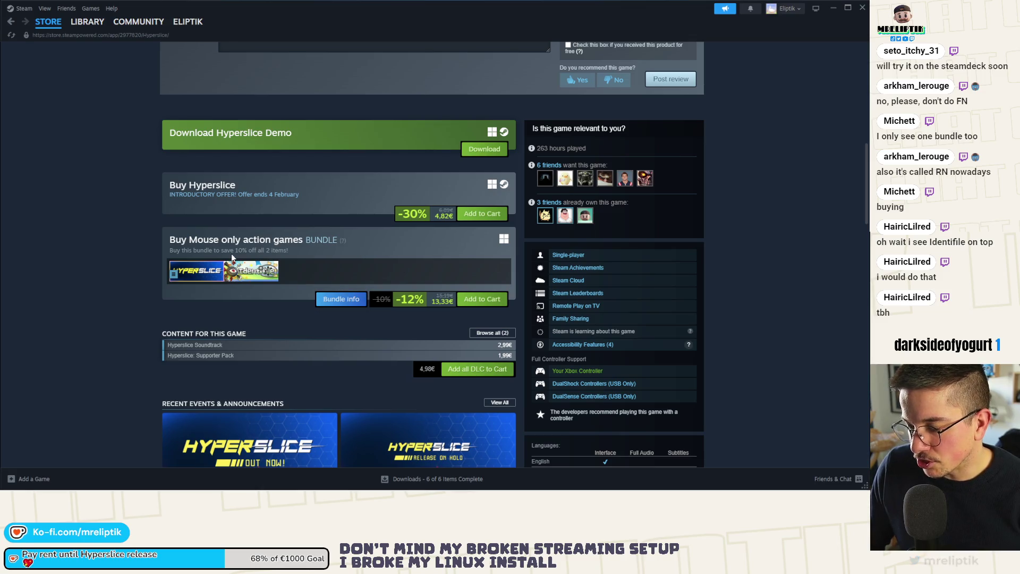
left_click(12, 36)
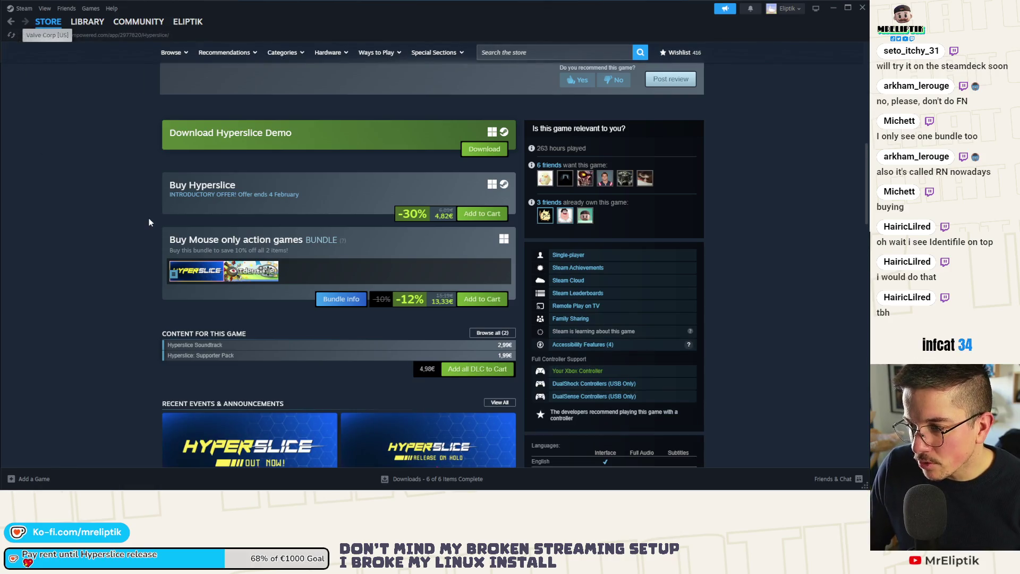
scroll(148, 226, "down", 5)
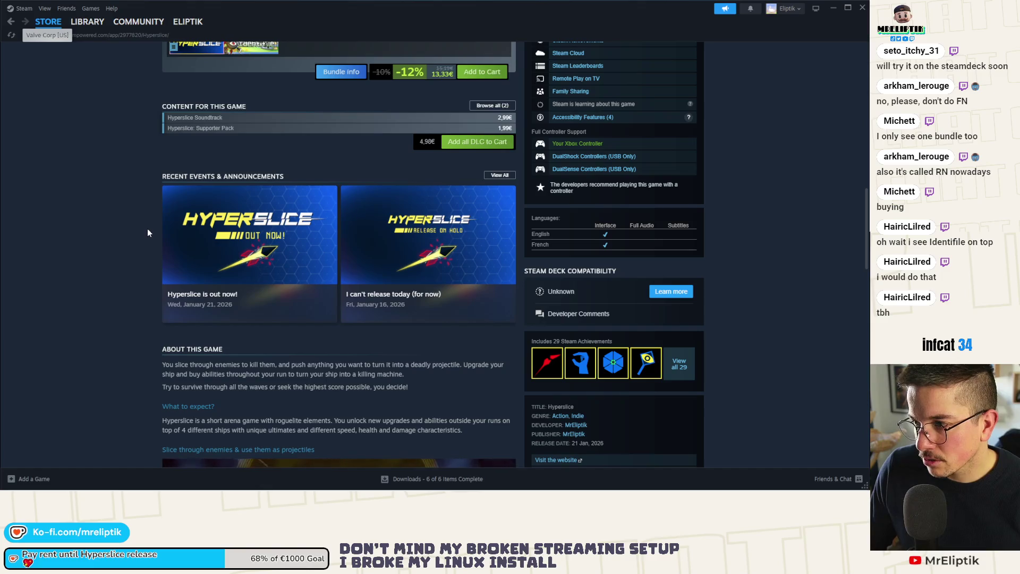
scroll(149, 233, "down", 15)
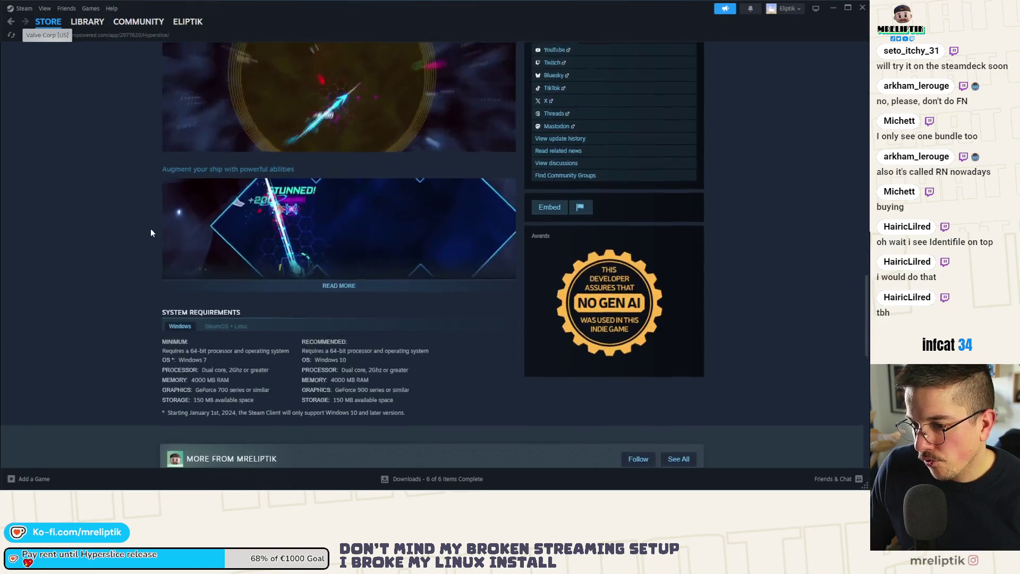
scroll(151, 232, "up", 15)
left_click(863, 9)
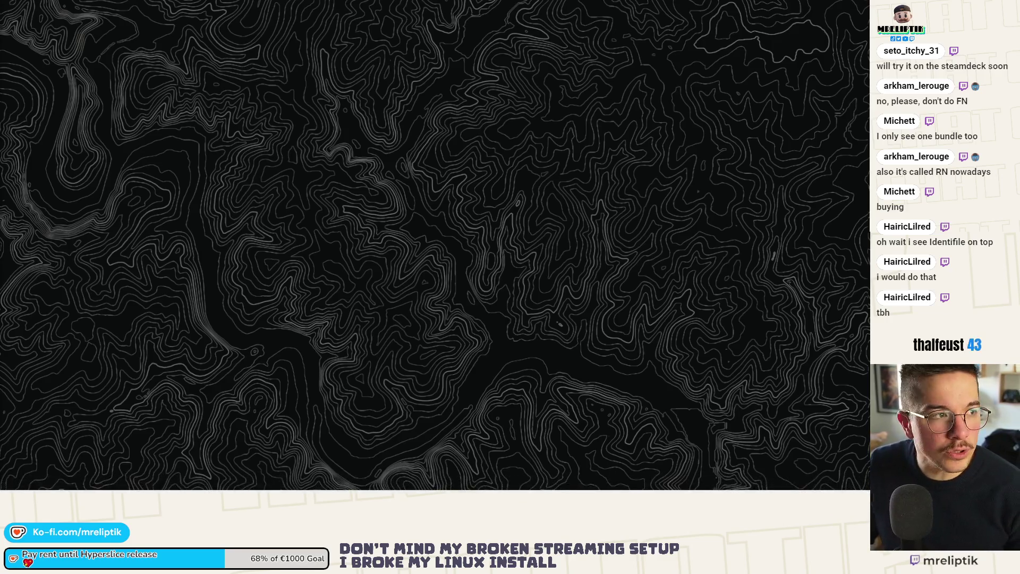
- Restore the browser, check the Hyperslice Steam tab, then close it, leaving the 'I couldn't release my game' video
mouse_move(435, 489)
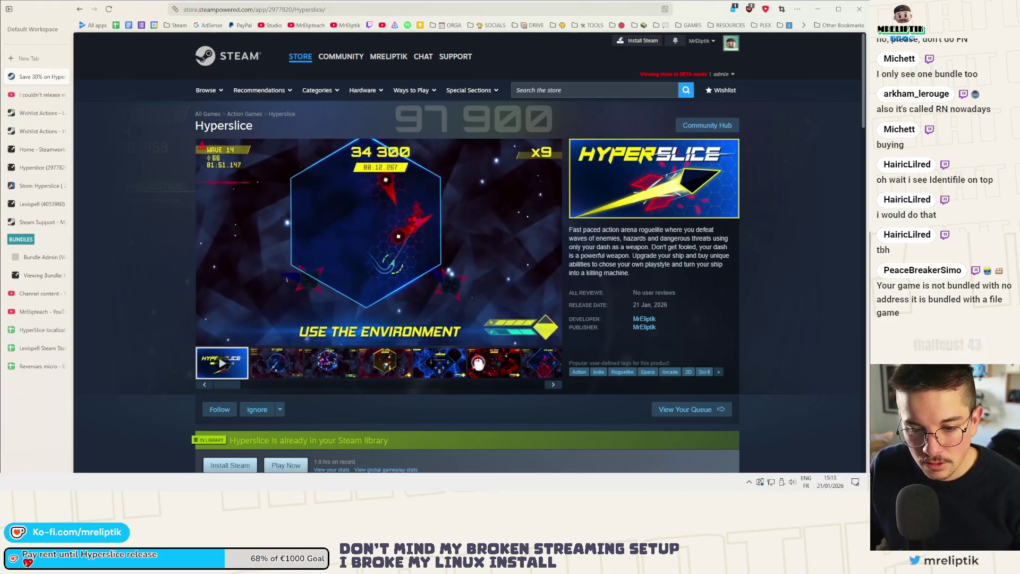
left_click(750, 482)
left_click(785, 463)
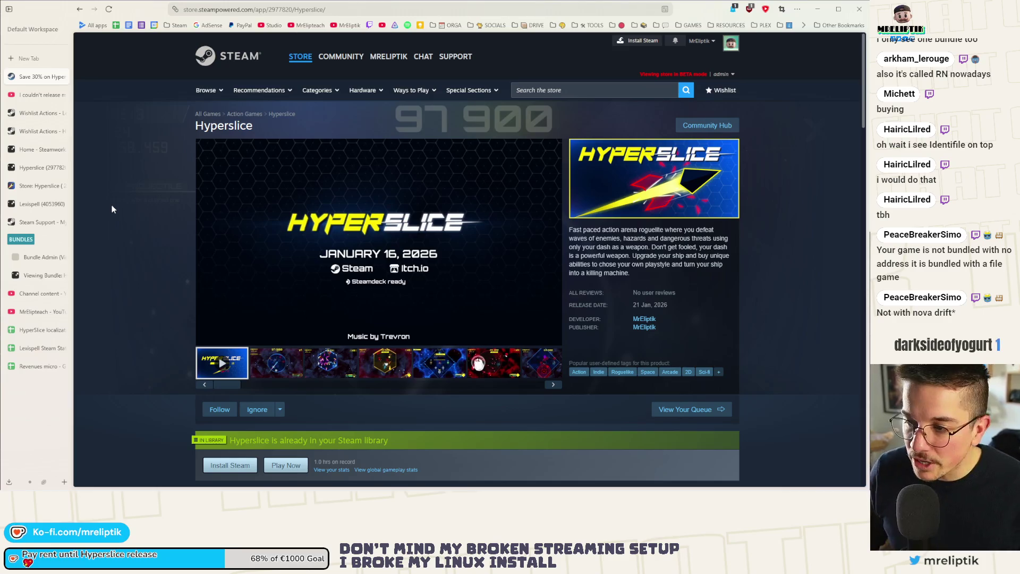
scroll(181, 232, "down", 5)
scroll(147, 151, "up", 5)
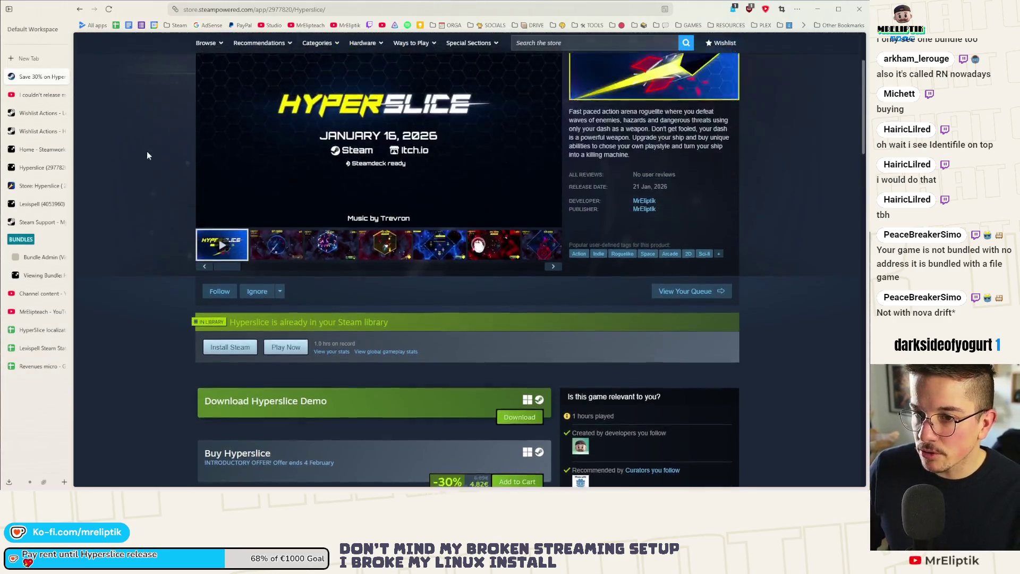
left_click(40, 94)
left_click(39, 78)
middle_click(40, 78)
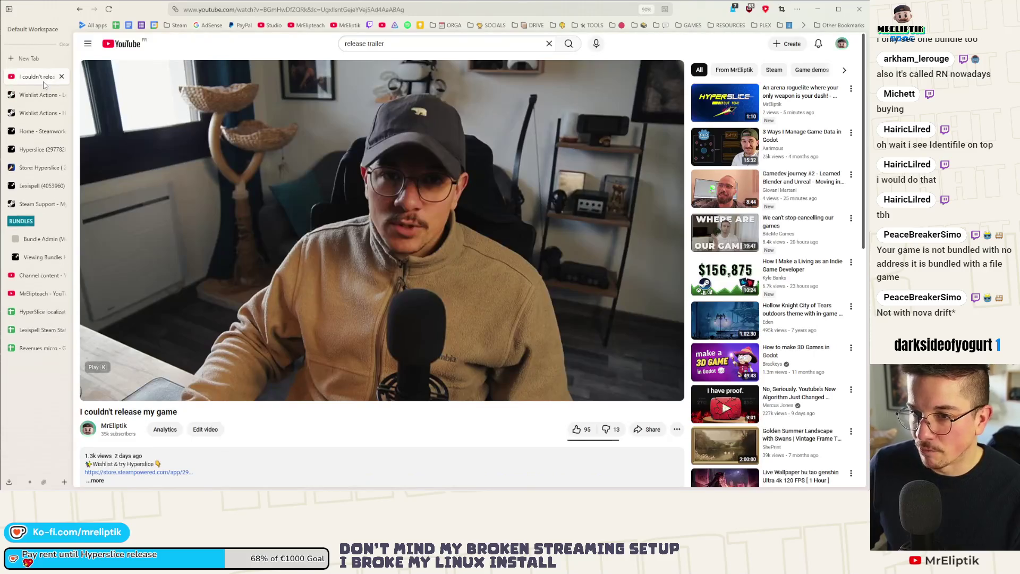
- Start a comment announcing Hyperslice is released on Steam and itch, followed by the Steam short link
scroll(205, 412, "down", 3)
scroll(205, 413, "down", 3)
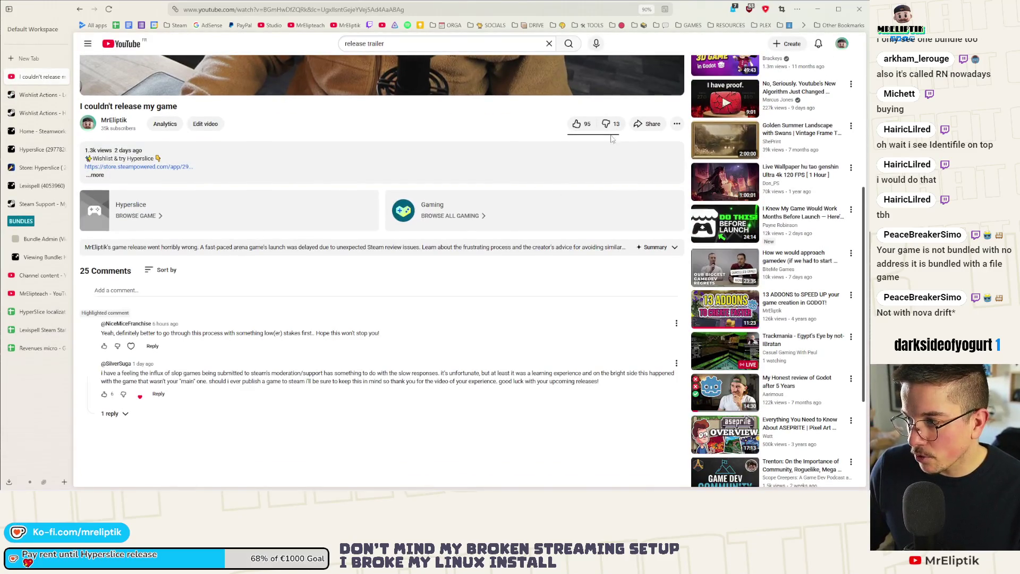
scroll(349, 243, "down", 3)
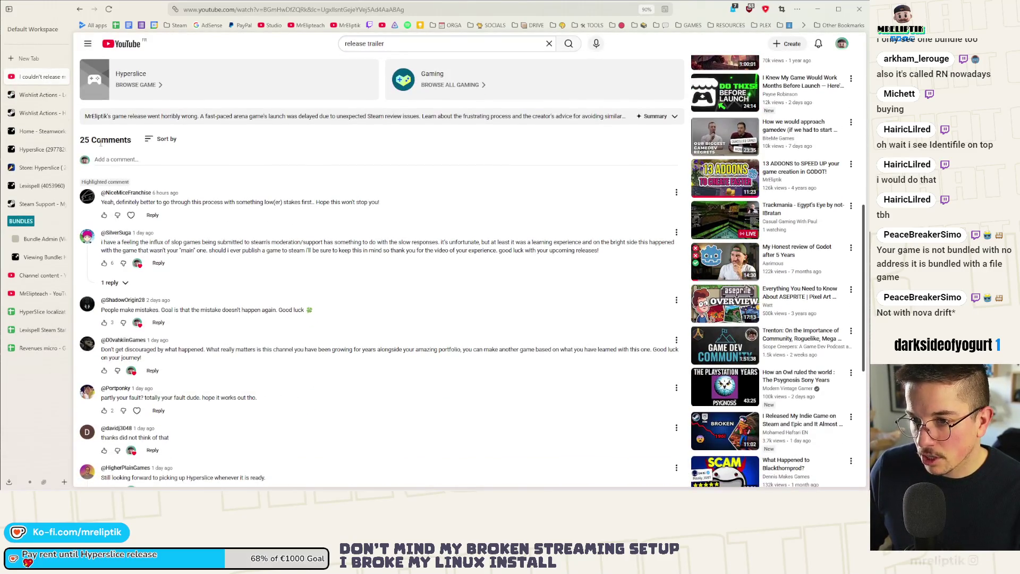
left_click(142, 174)
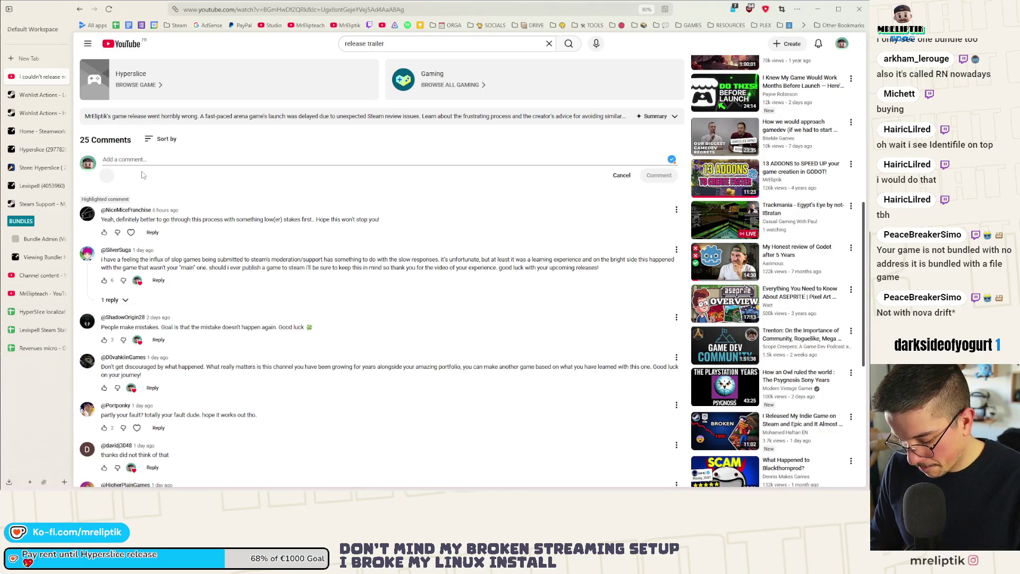
type("The ")
type("s finn")
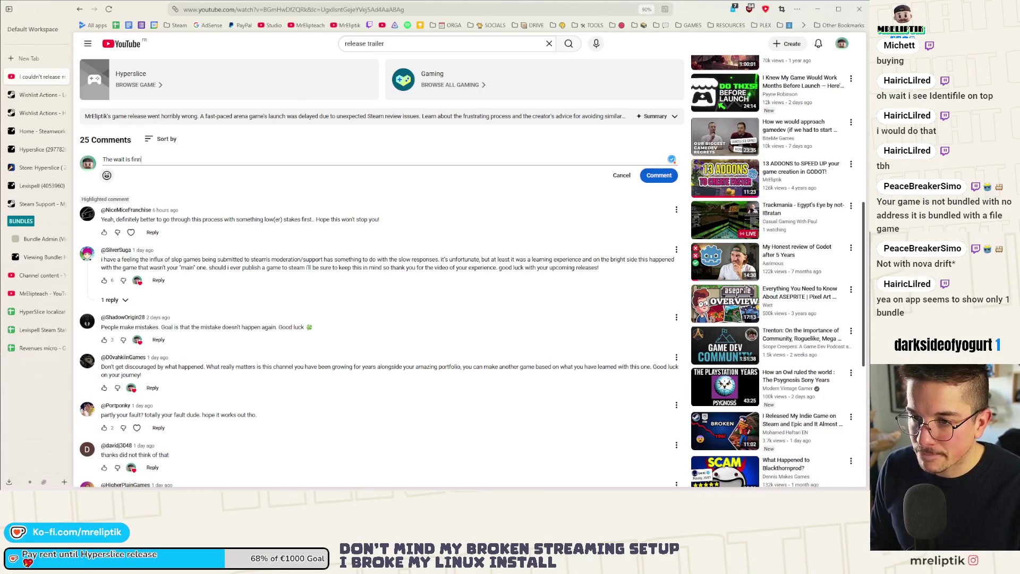
key("BackSpace")
type("ally over, ")
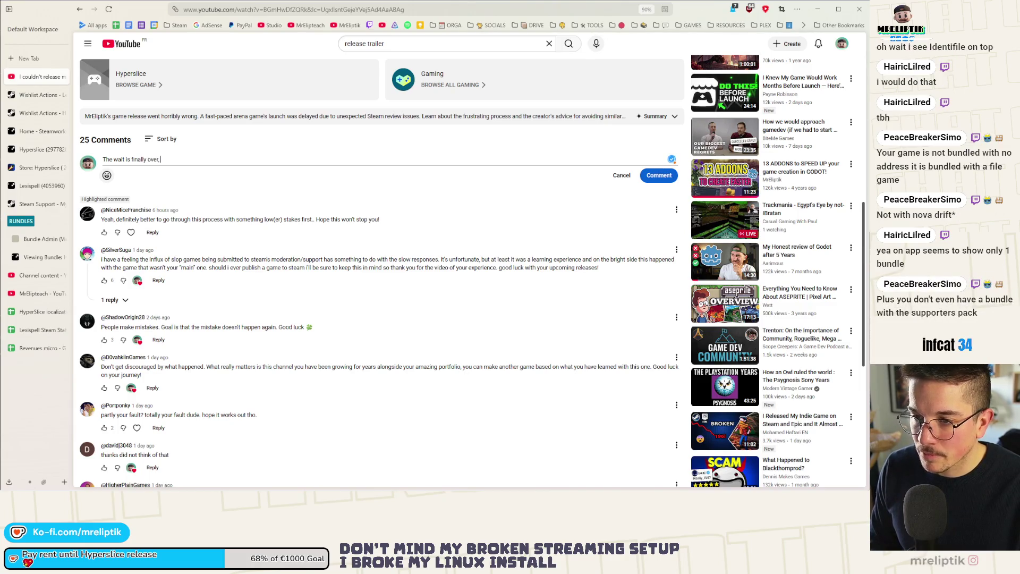
type("Hyperslice i relea")
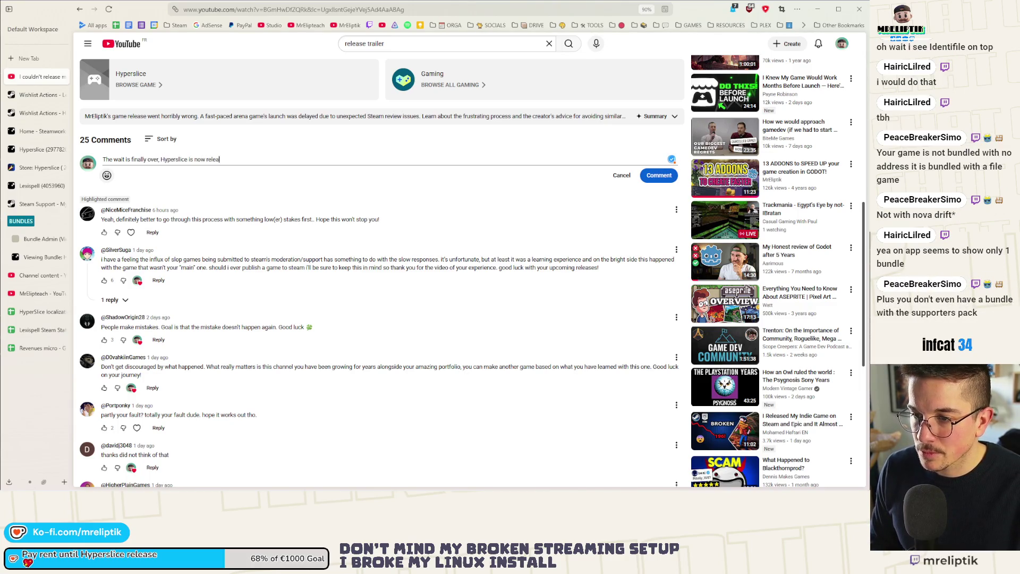
type("Steam and Itch!")
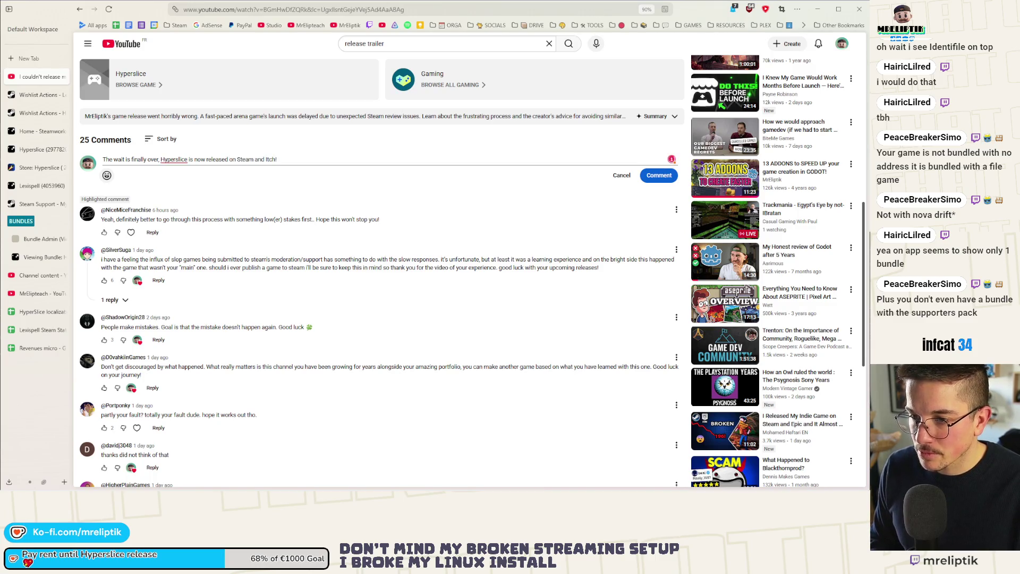
key("Return")
type("https://s.team/a/2977820")
key("Return")
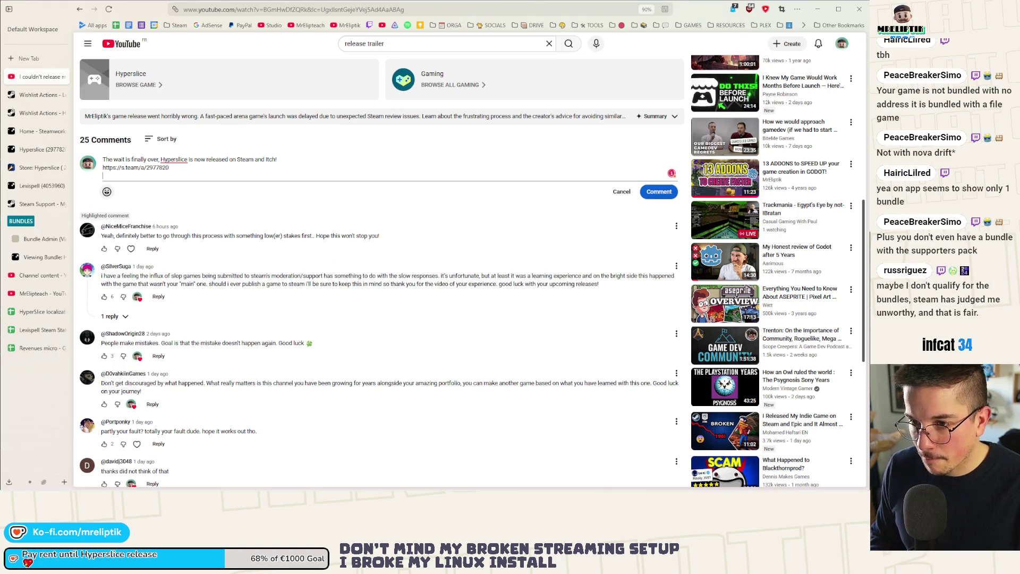
- Add the itch.io link from clipboard history, mark both links with ⚡, and post the comment
key("super+v")
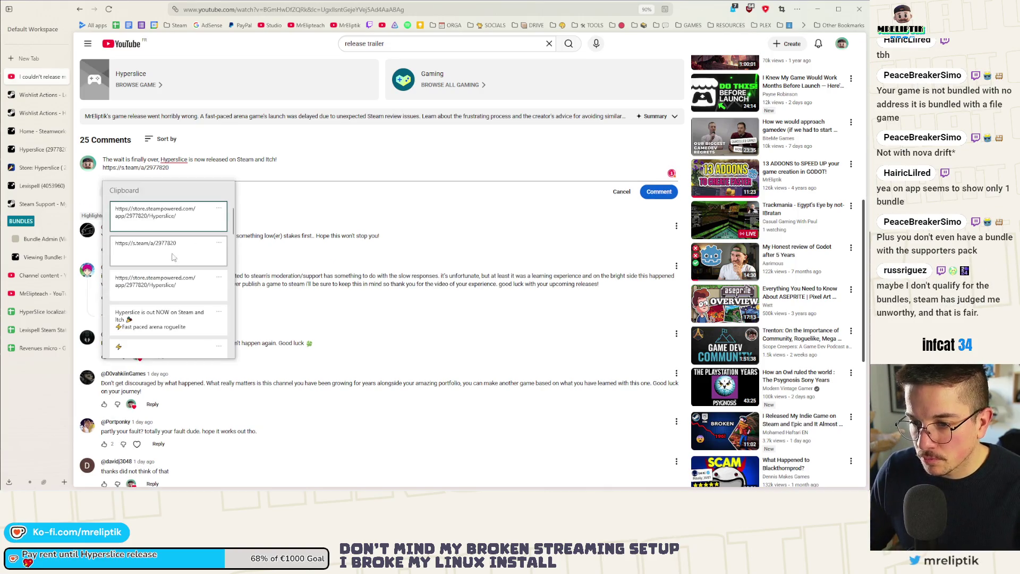
scroll(183, 286, "down", 2)
left_click(185, 316)
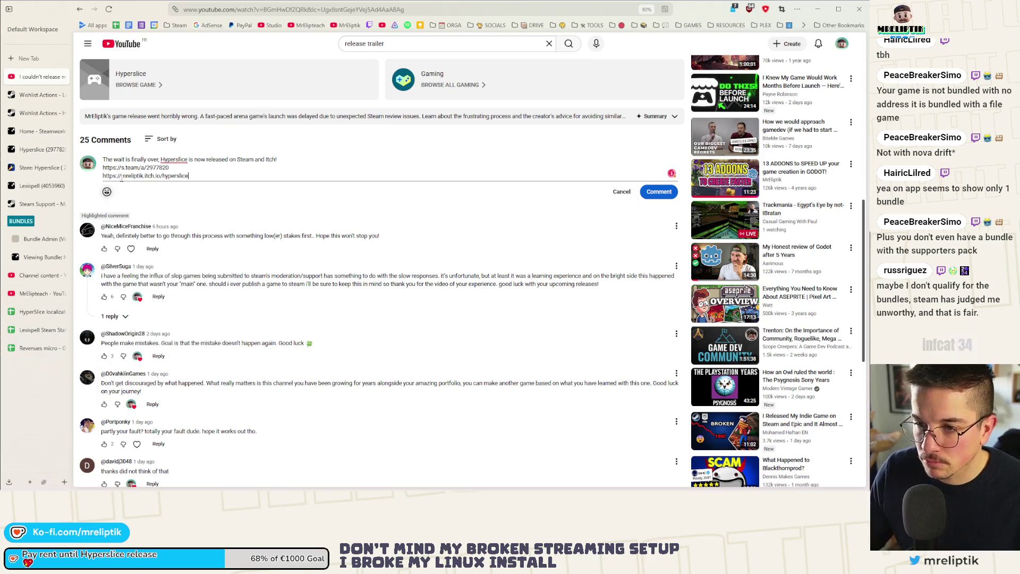
left_click(103, 168)
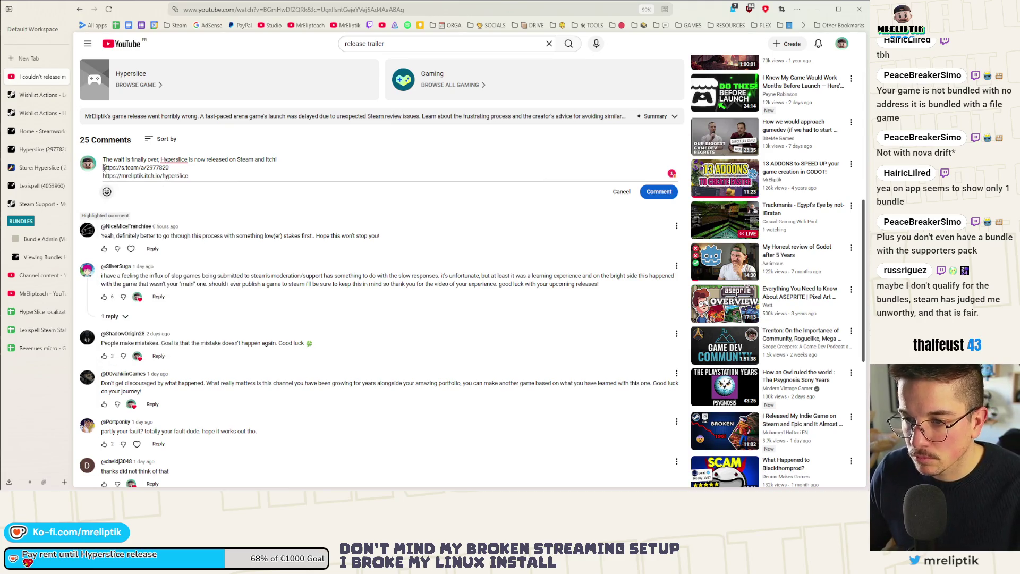
key("super+period")
key("Return")
key("Escape")
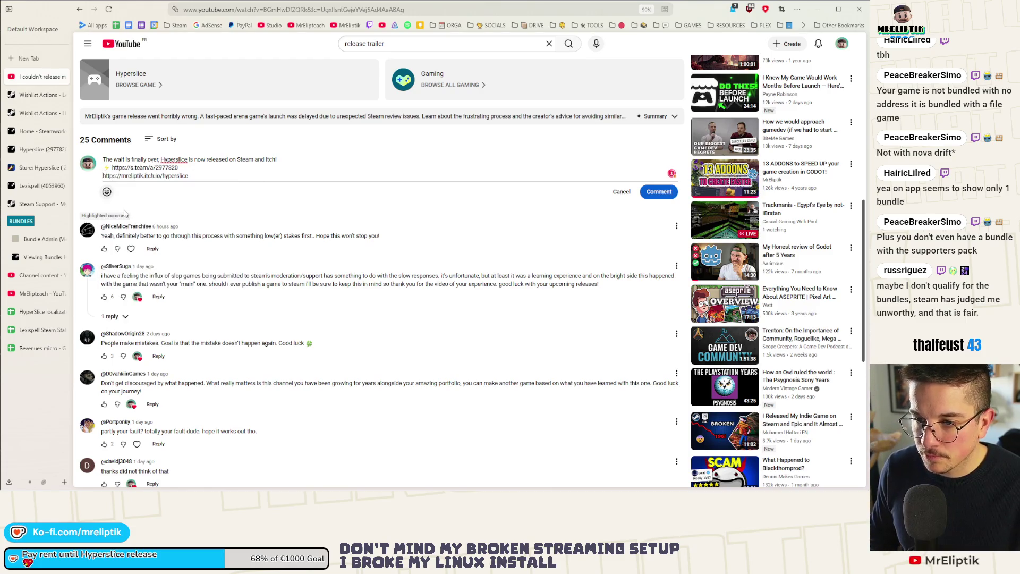
type("⚡")
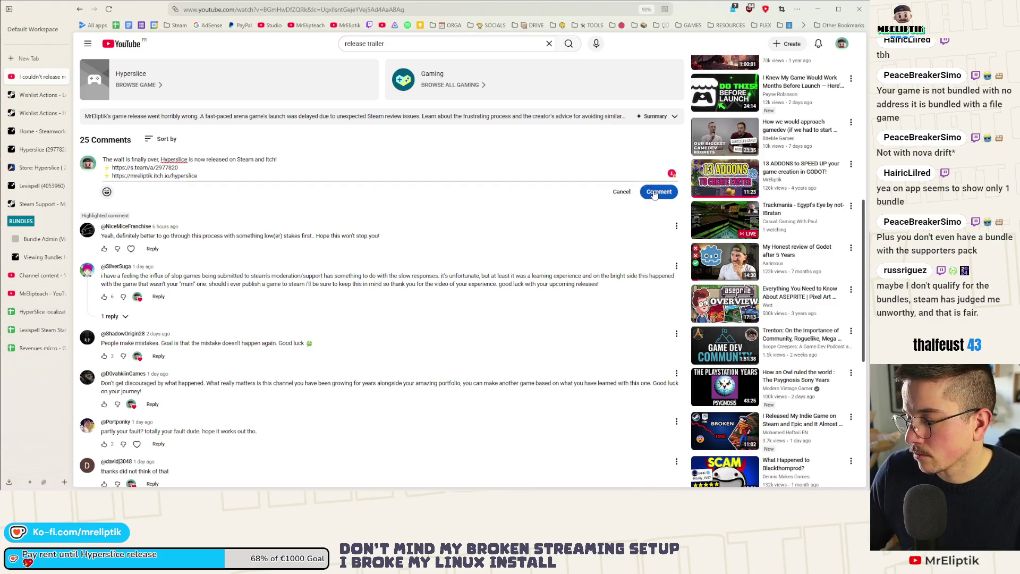
left_click(655, 193)
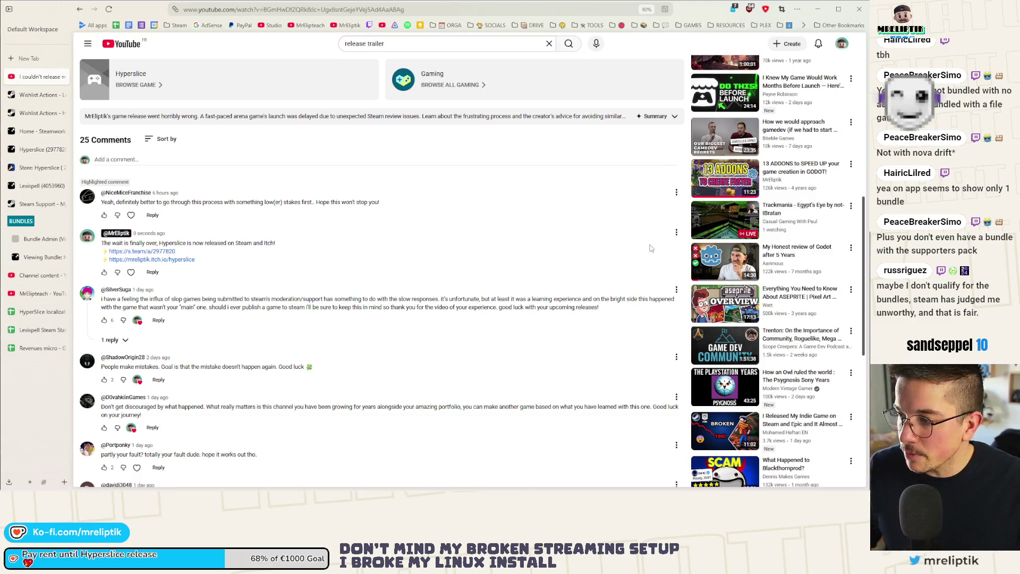
- Pin the Hyperslice release comment on the video, then close the video to reach the channel's Posts page
left_click(677, 233)
left_click(686, 256)
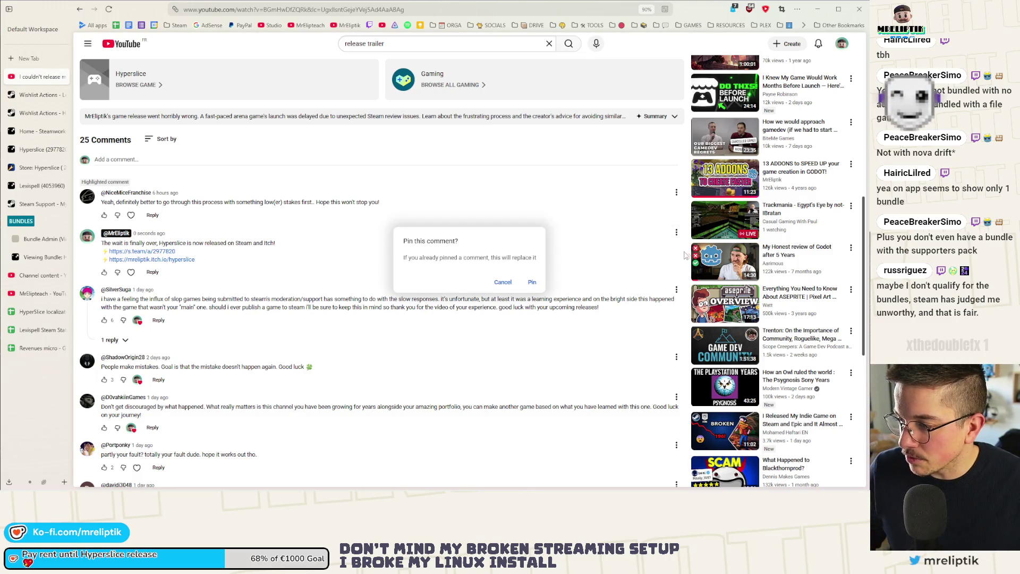
left_click(526, 279)
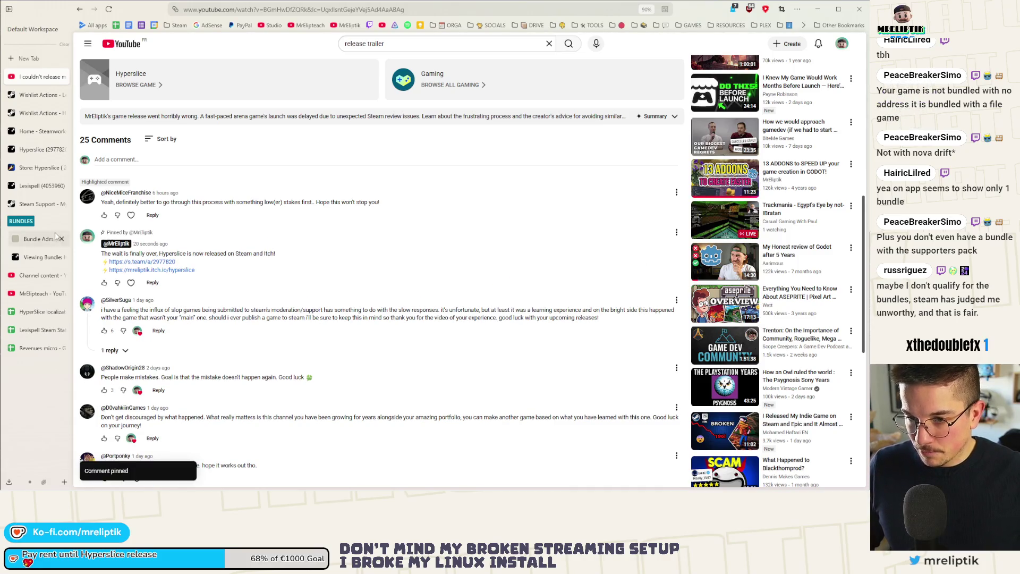
left_click(62, 77)
left_click(39, 273)
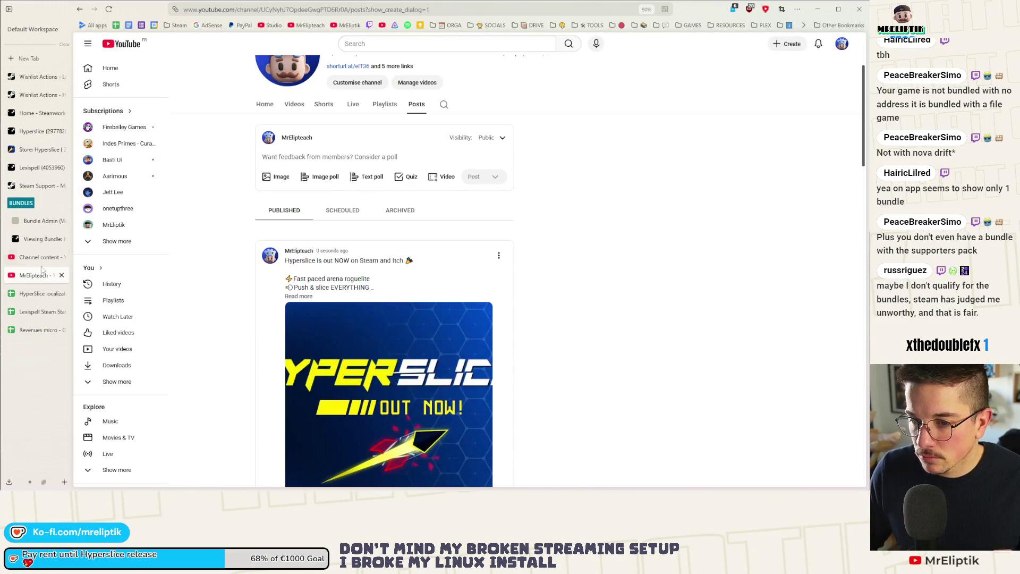
- Close the Posts tab and open the Hyperslice release trailer's watch page from its Studio details
left_click(39, 257)
left_click(43, 276)
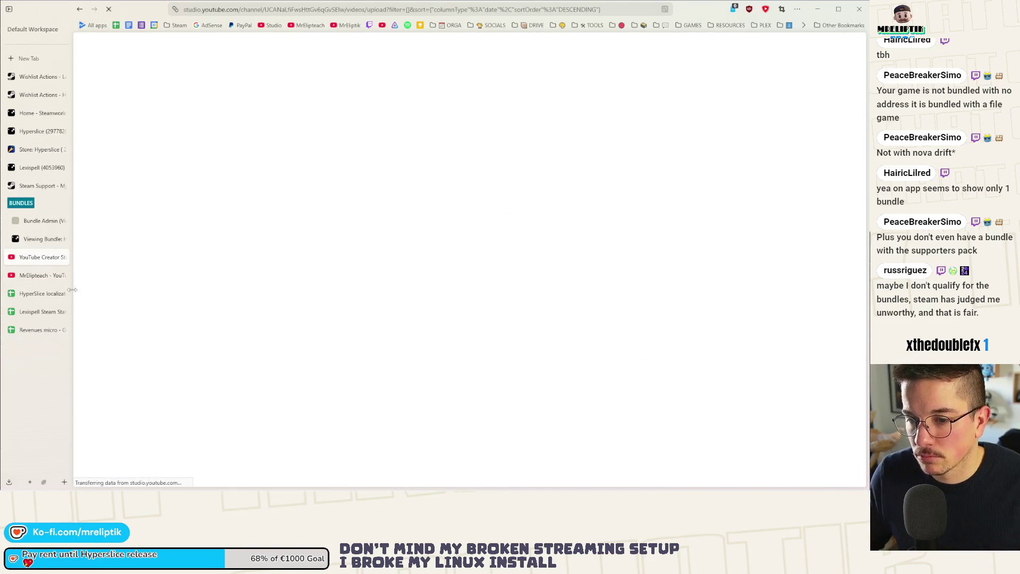
left_click(61, 276)
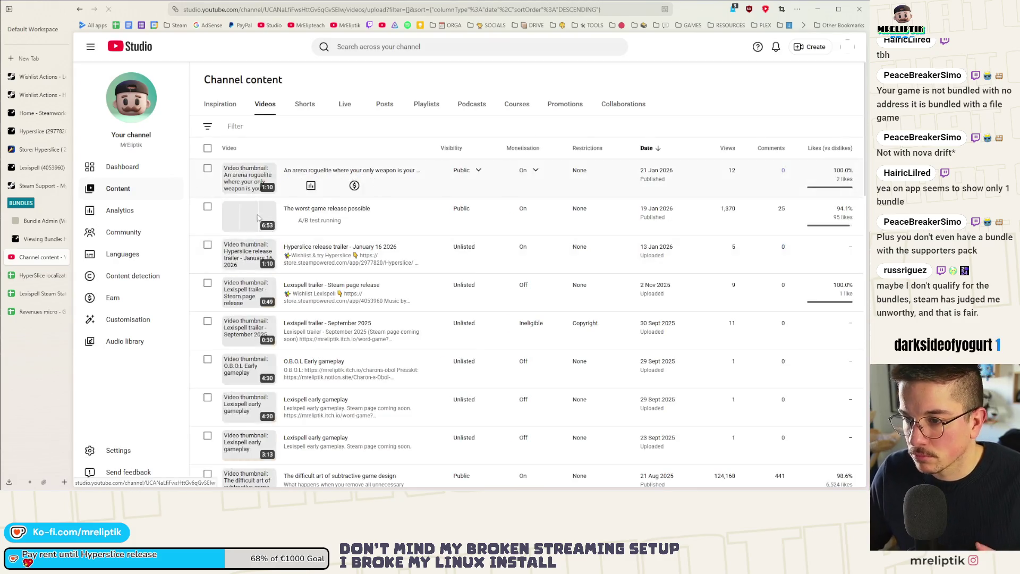
left_click(289, 186)
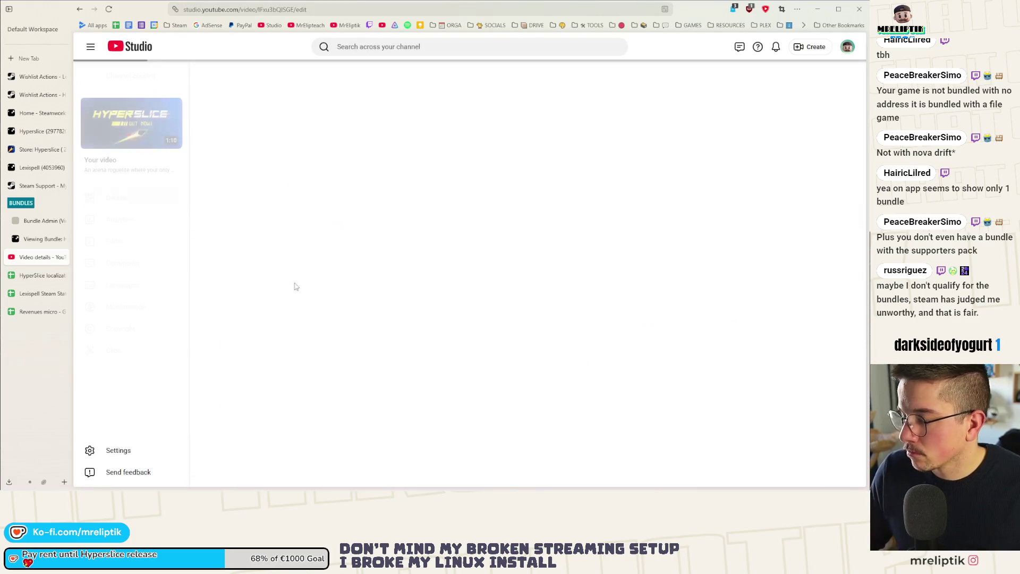
scroll(290, 334, "down", 3)
scroll(426, 239, "up", 3)
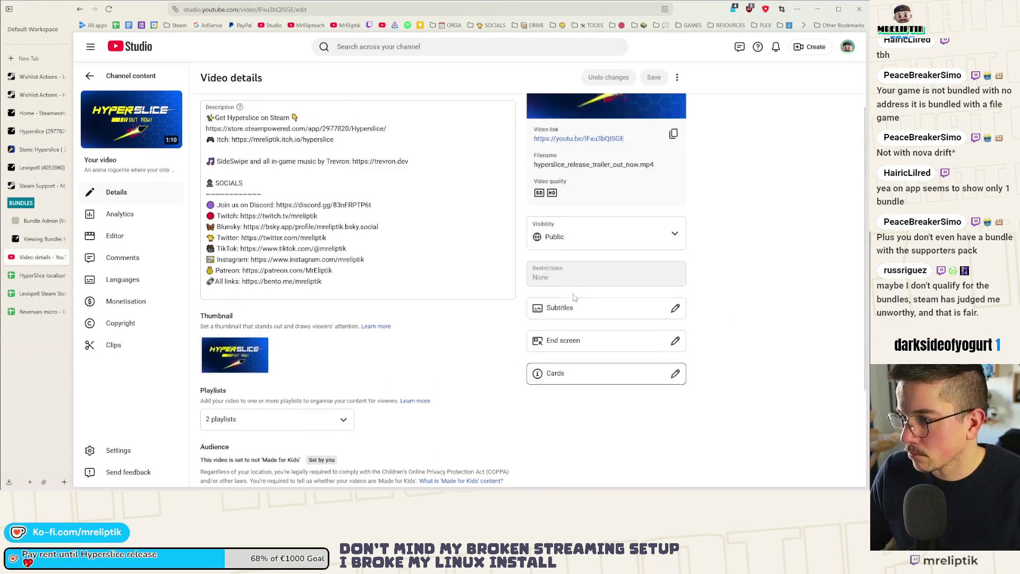
left_click(587, 175)
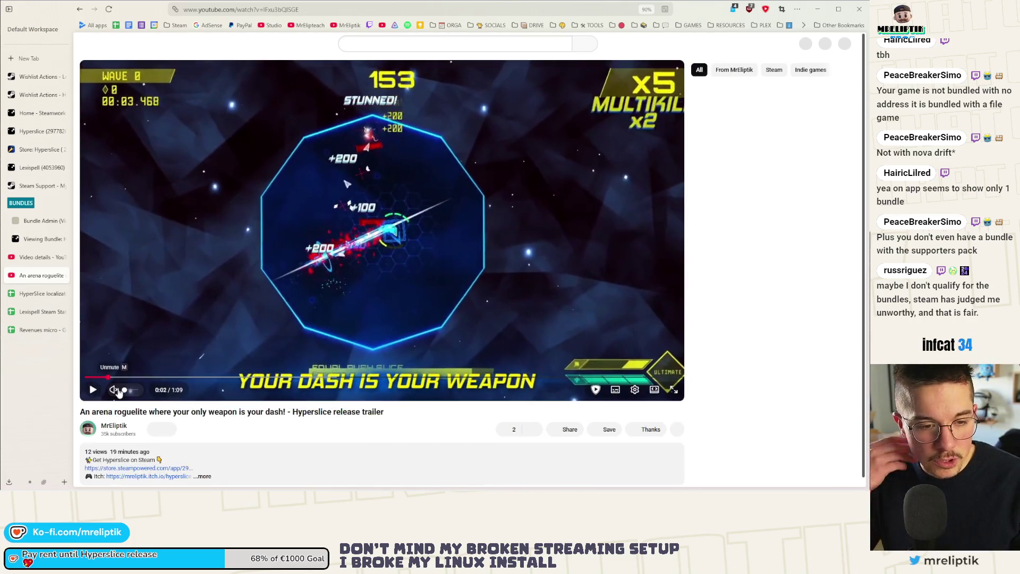
- Pause the trailer, switch to the owning channel account, and open a new comment draft beneath it
left_click(119, 394)
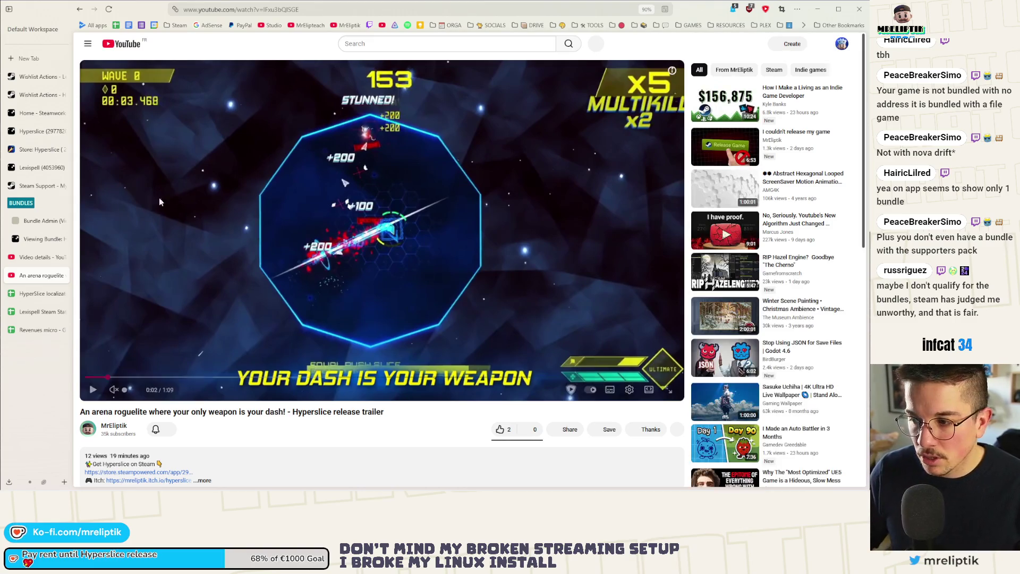
scroll(124, 308, "down", 4)
left_click(124, 307)
left_click(843, 43)
left_click(775, 124)
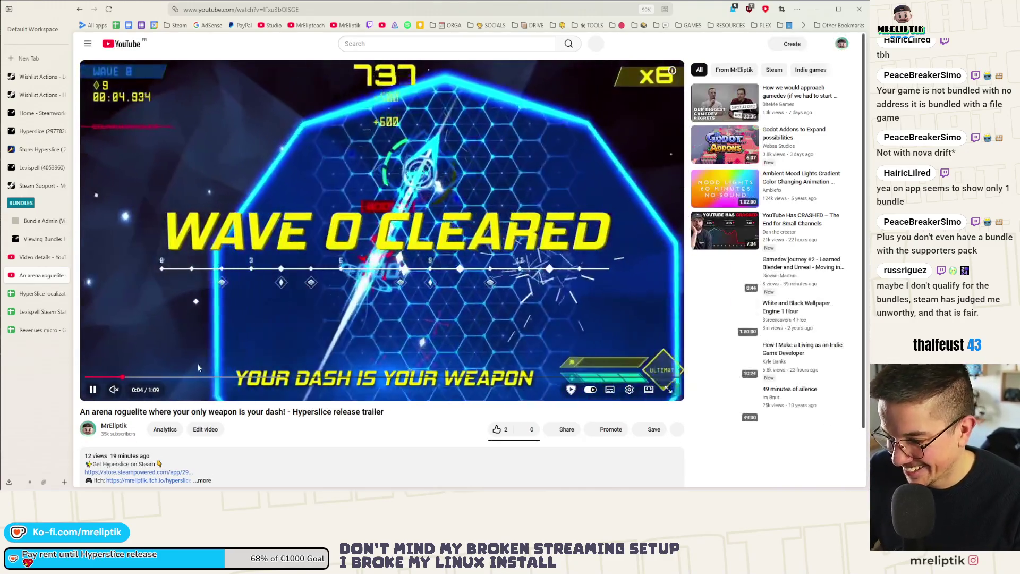
scroll(197, 364, "down", 4)
left_click(131, 356)
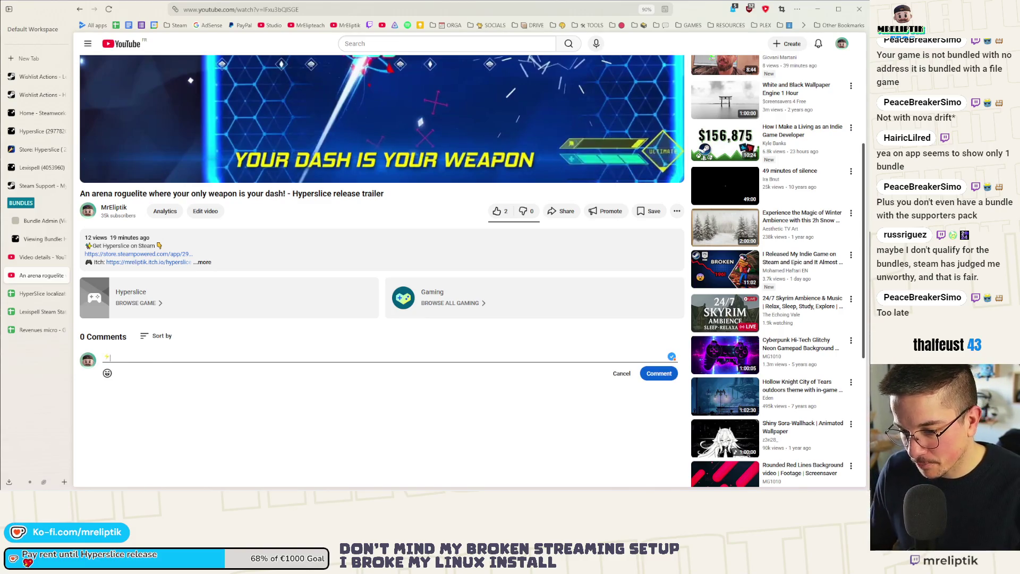
- Type the Hyperslice Steam and Itch release announcement with a ⚡ before the s.team/a/2937820 link
type("Hyperslice")
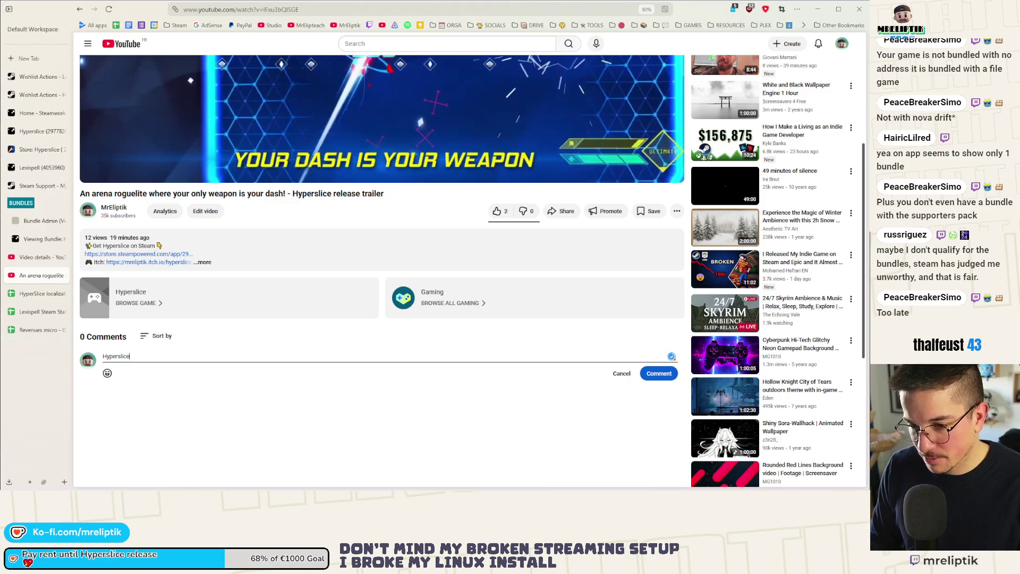
type("am and Itch!")
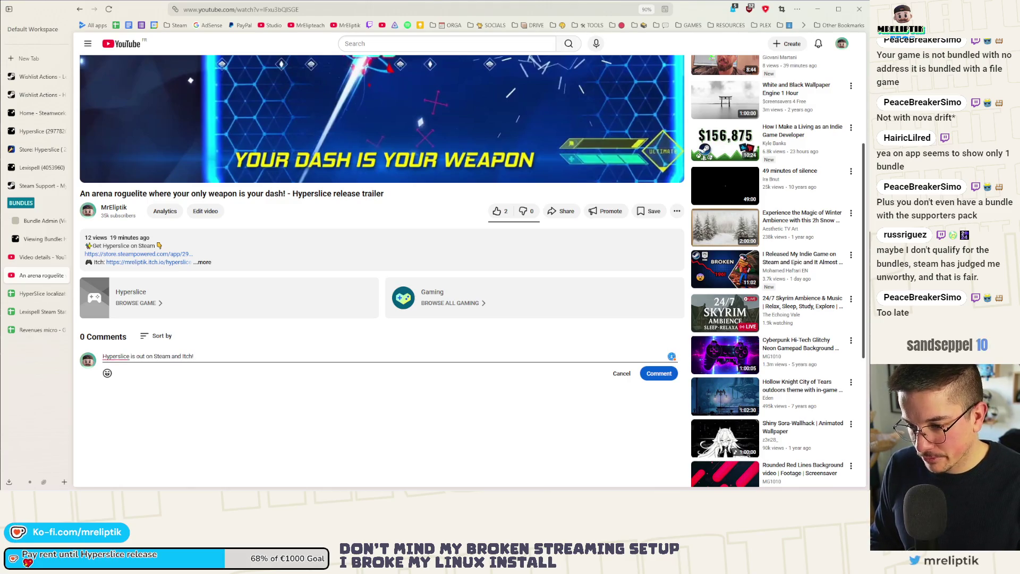
key("Return")
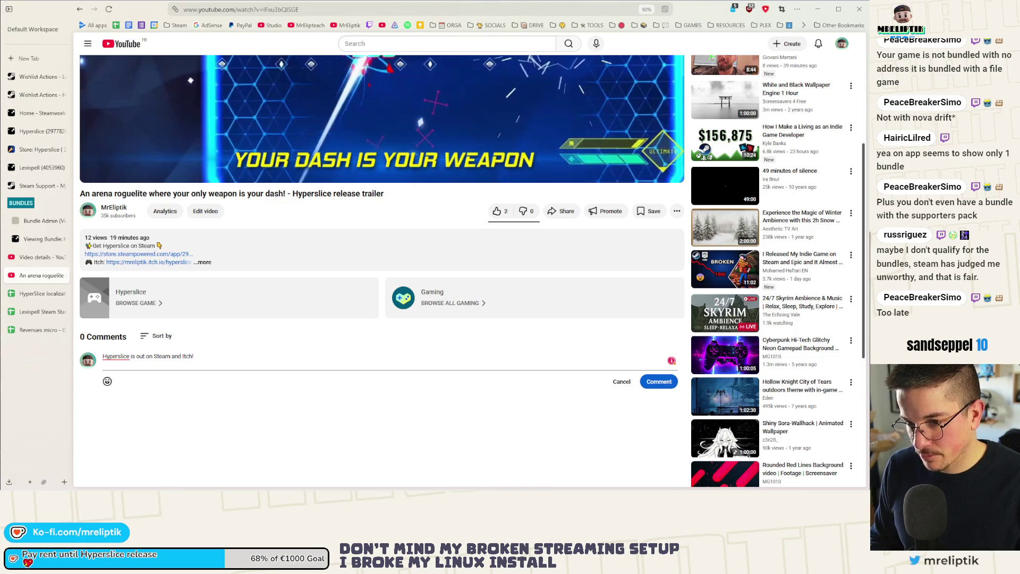
key("Return")
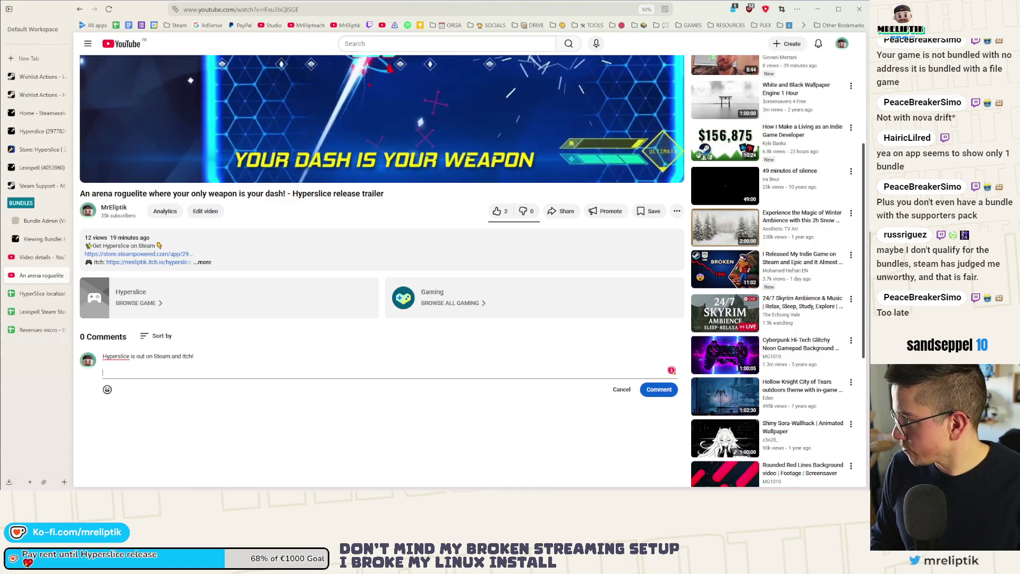
key("BackSpace")
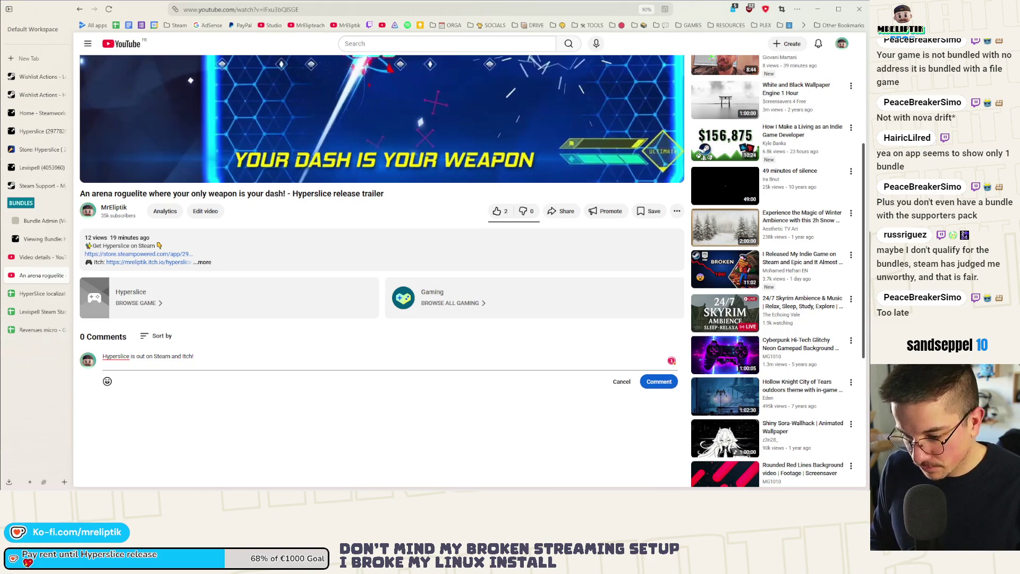
key("super+period")
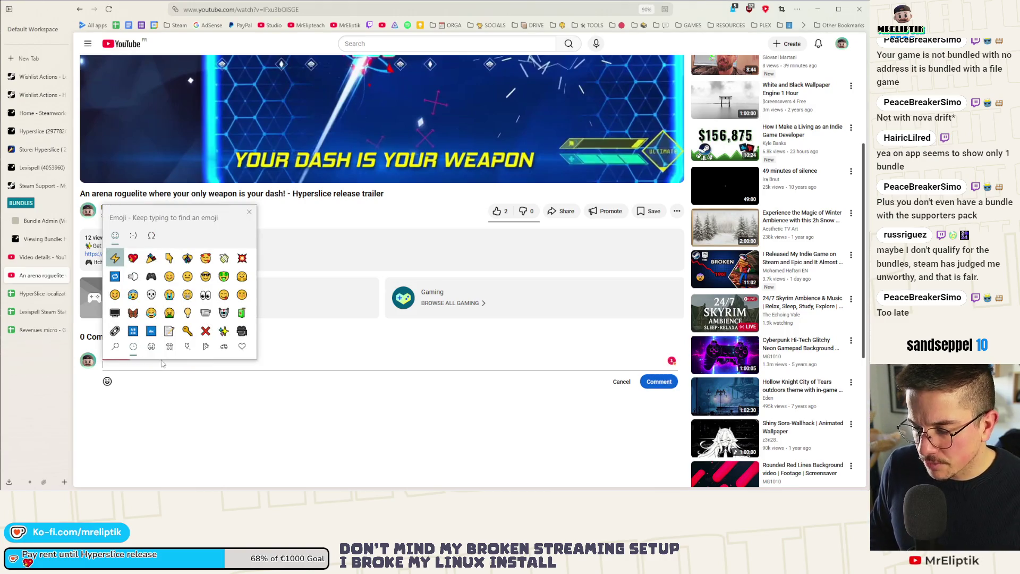
key("Escape")
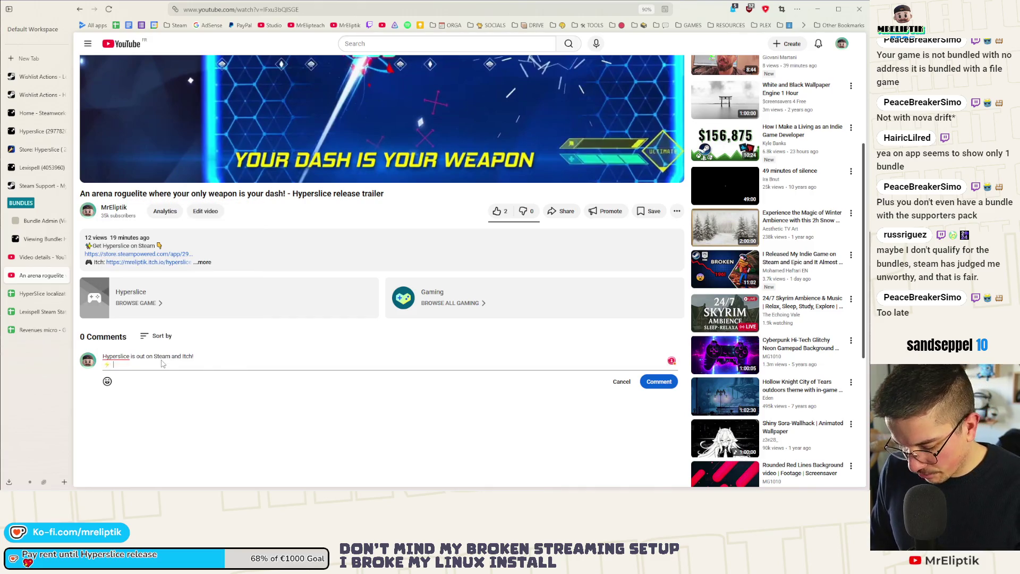
type("https://s.team/a/2937820")
key("Return")
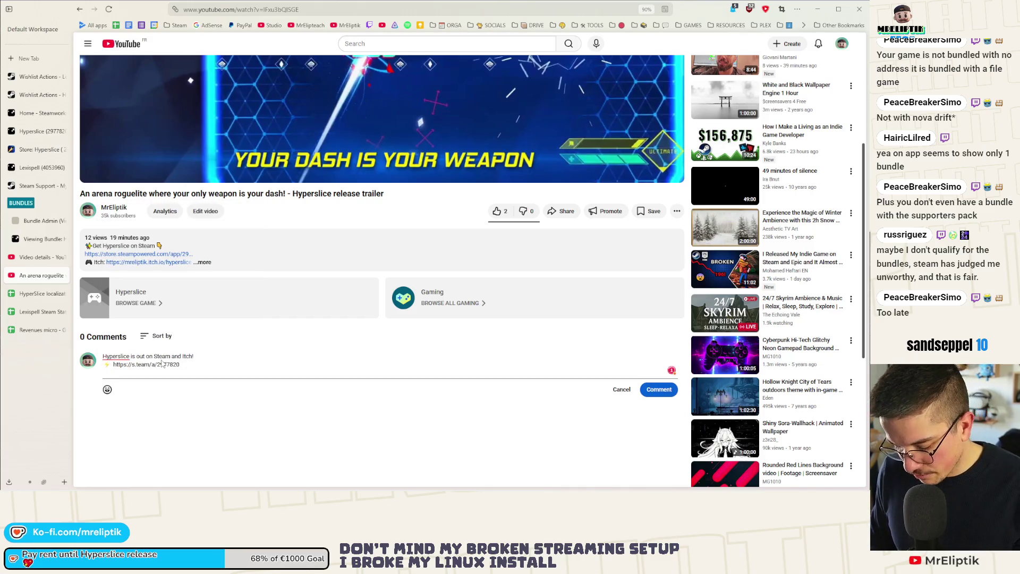
- Add a ⚡ itch.io link line from clipboard history, removing a duplicated Steam link, and post the comment
key("super+period")
key("Escape")
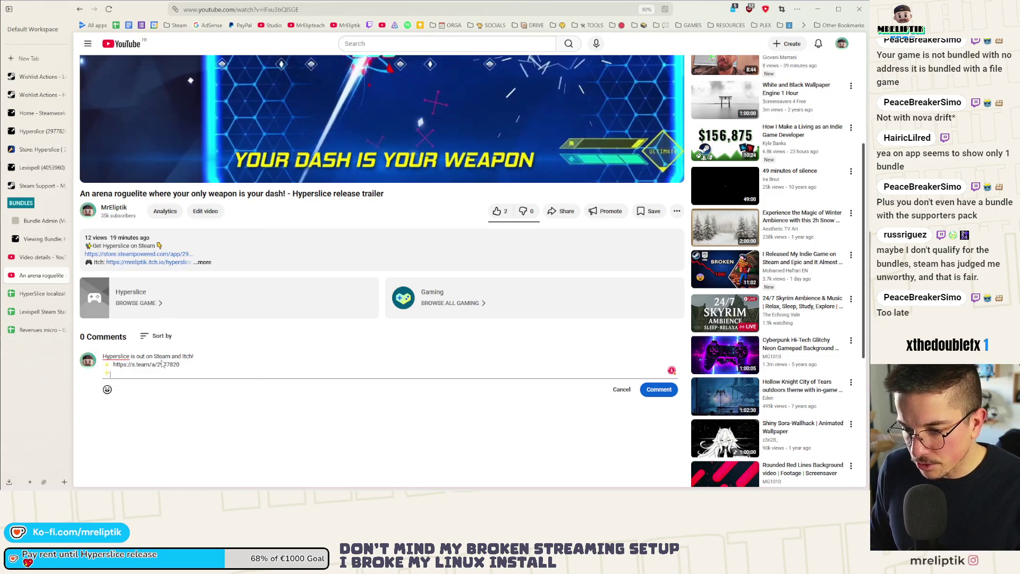
key("super+v")
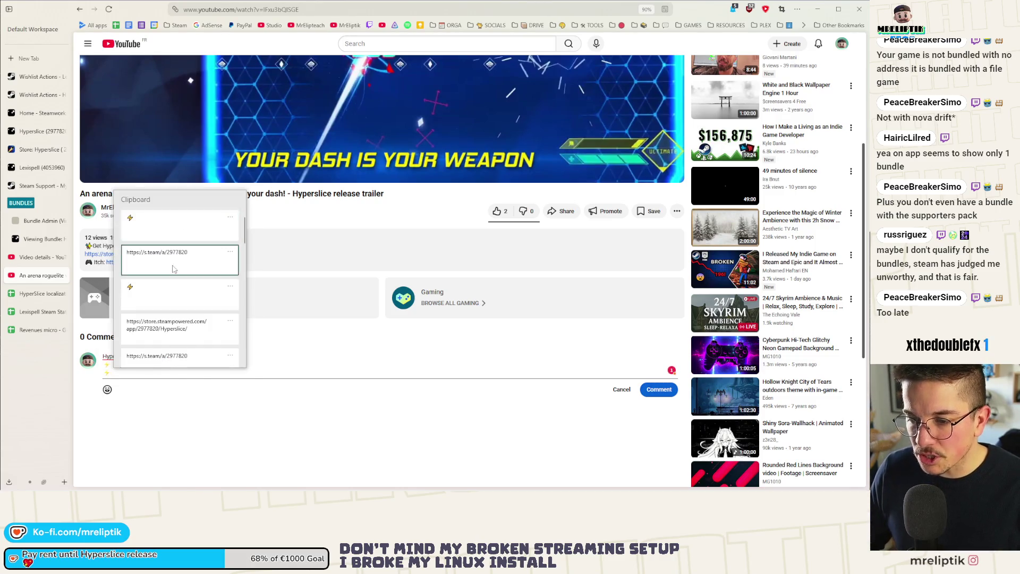
left_click(181, 260)
left_click_drag(184, 373, 116, 375)
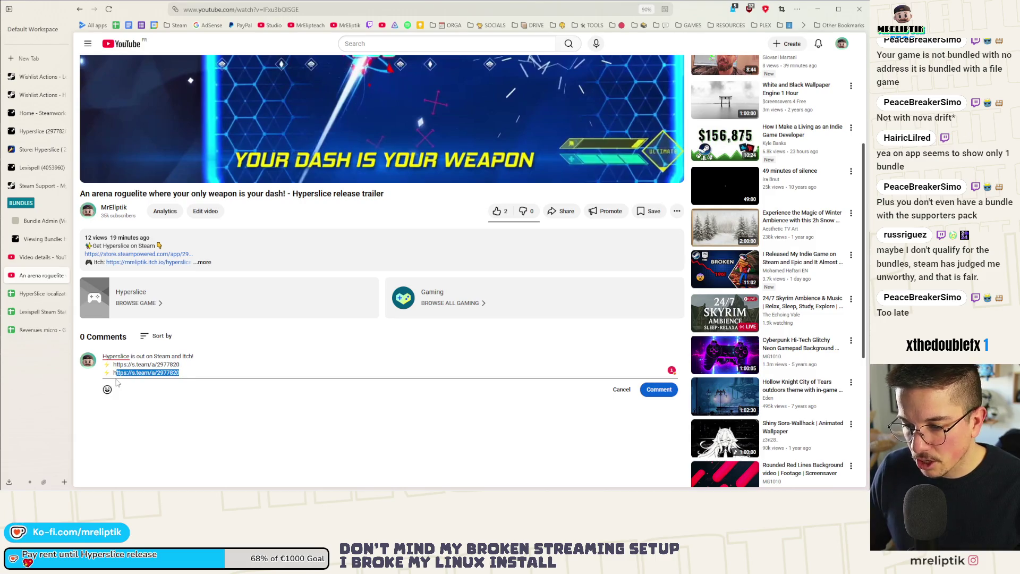
key("BackSpace")
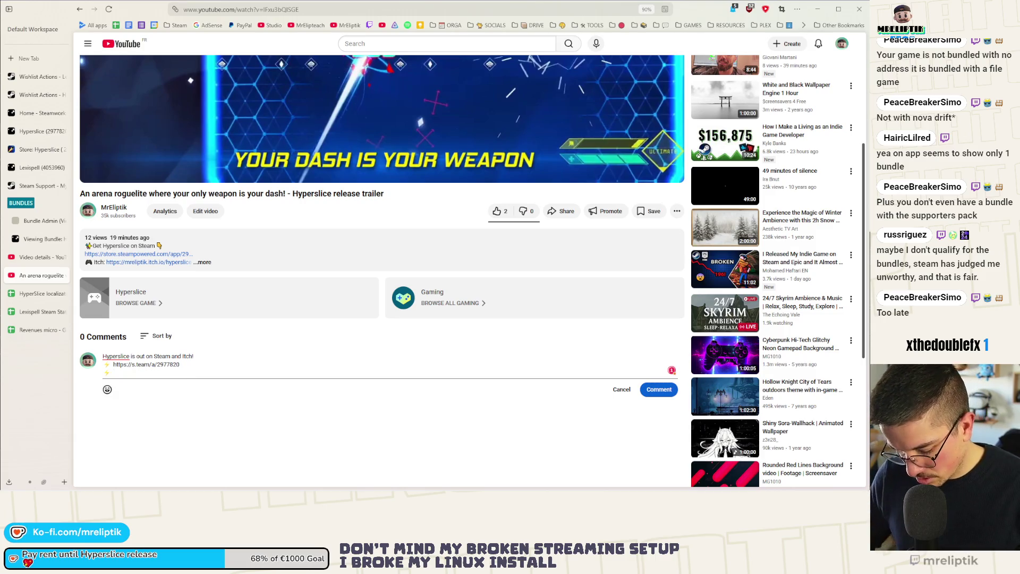
key("super")
key("Escape")
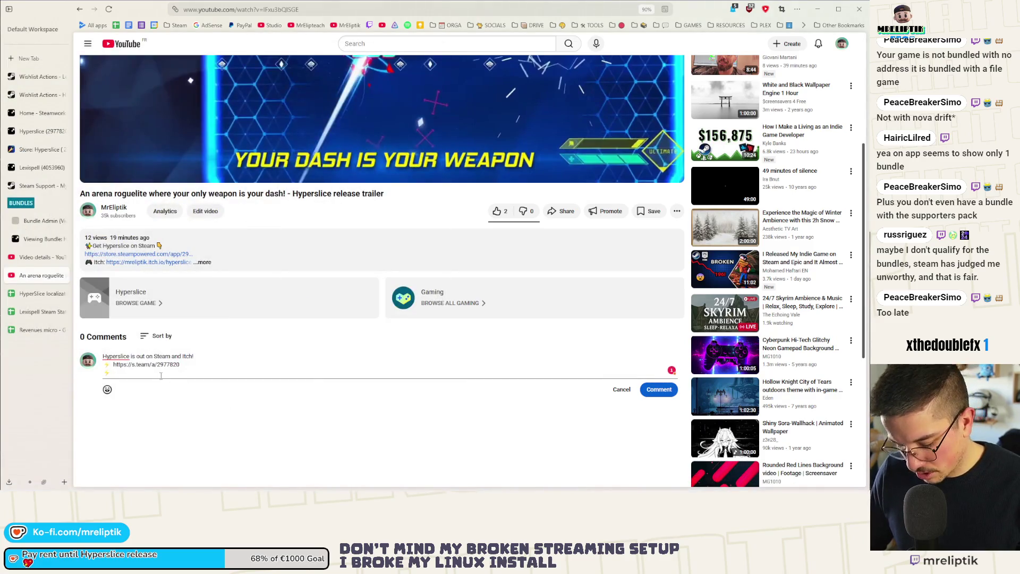
key("super+v")
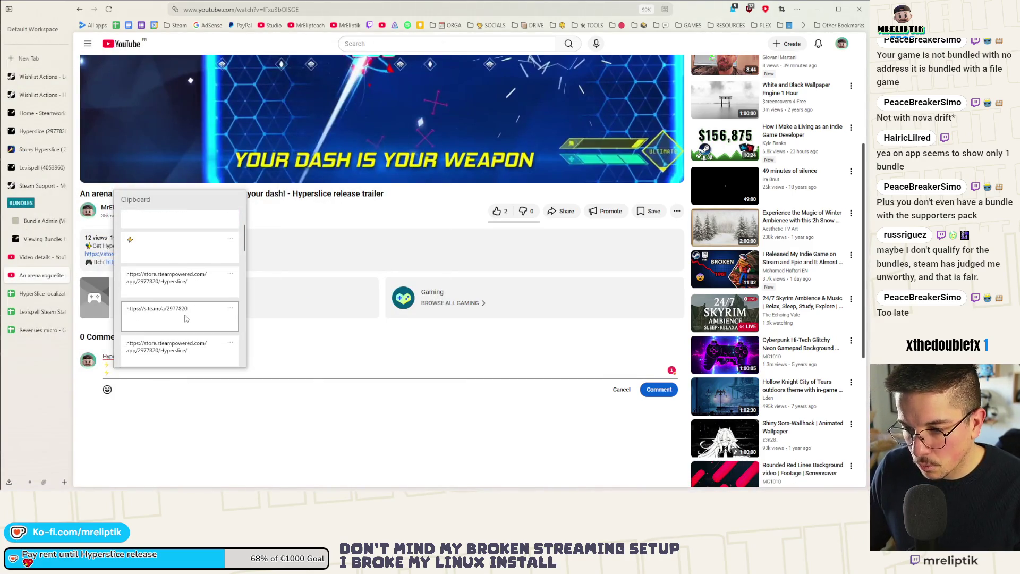
scroll(186, 318, "down", 3)
left_click(181, 317)
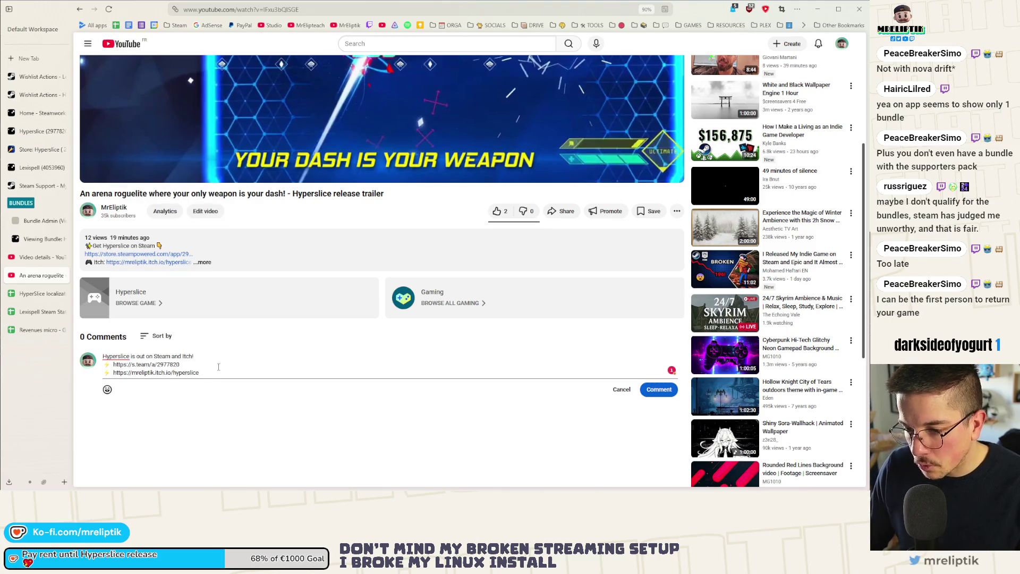
left_click(659, 390)
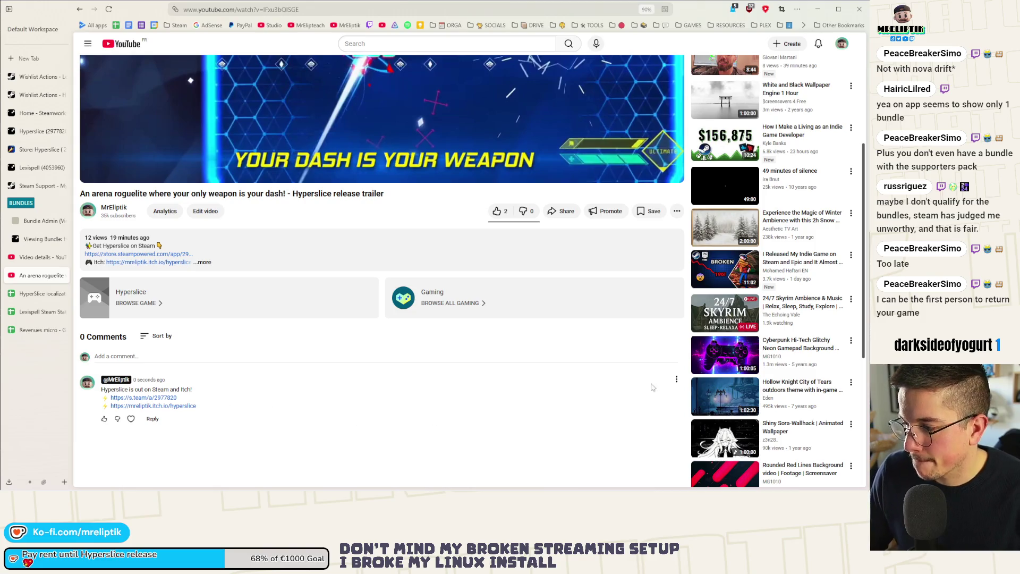
left_click(677, 380)
- Pin the release comment atop the trailer's comments and return to its Studio details
left_click(680, 399)
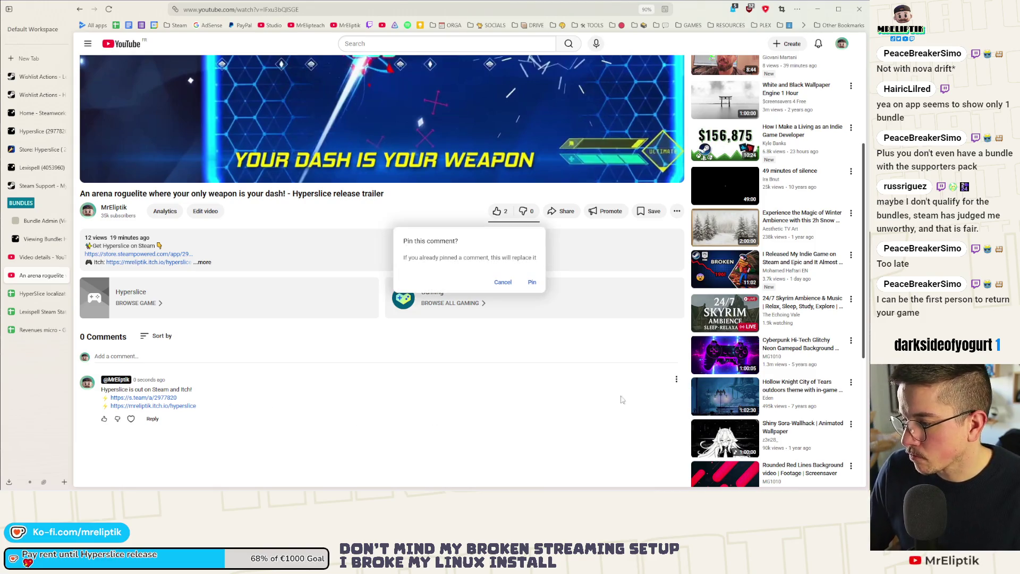
left_click(531, 282)
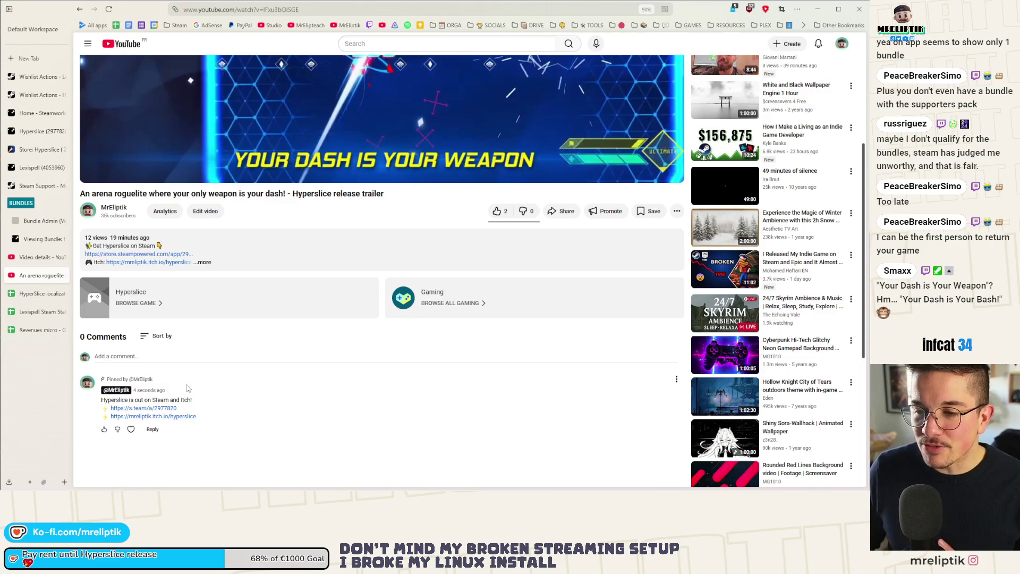
left_click(37, 257)
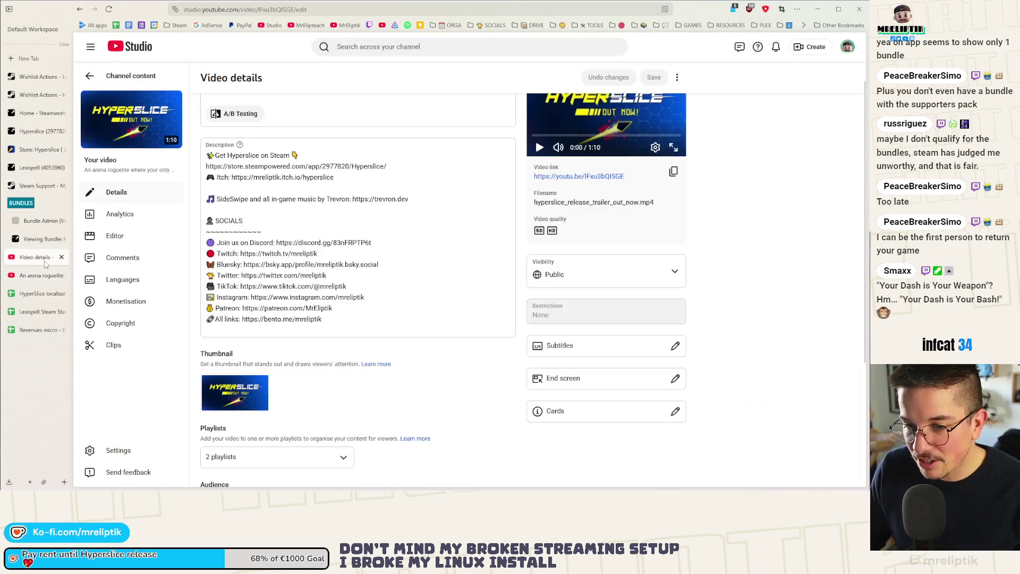
- Open 'The worst game release possible' watch page from Channel content and check its pinned Hyperslice comment
left_click(91, 77)
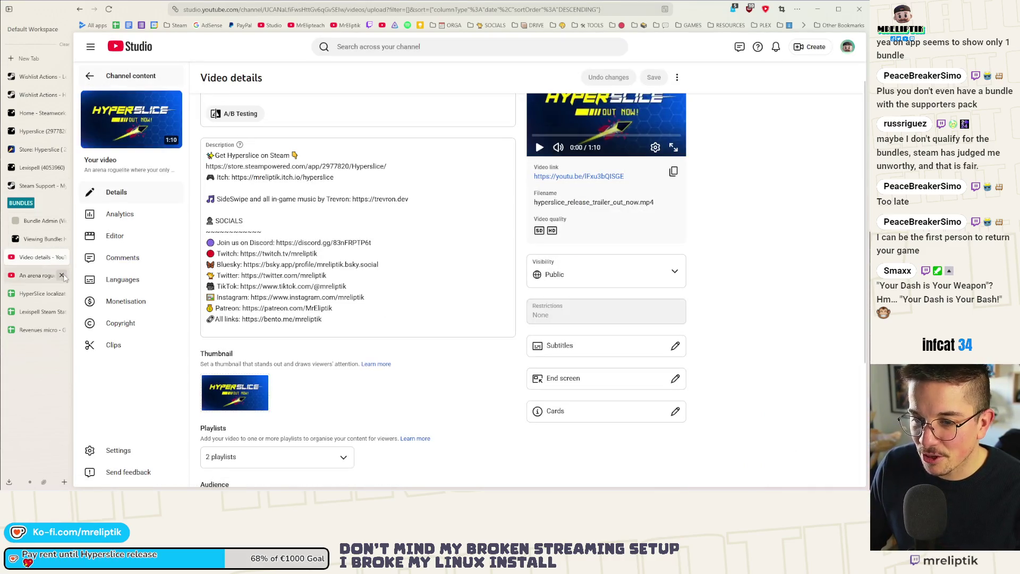
mouse_move(286, 188)
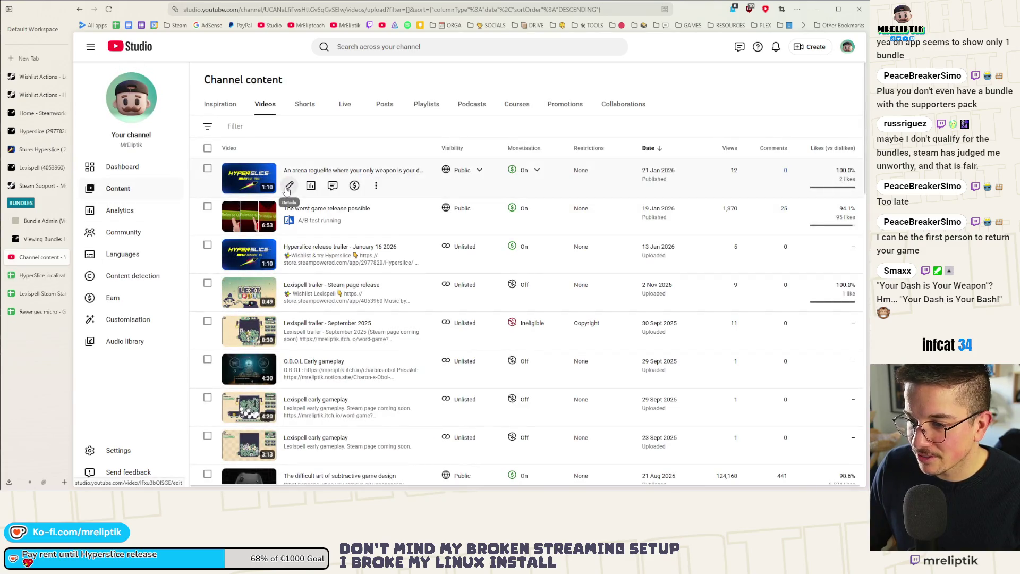
left_click(288, 224)
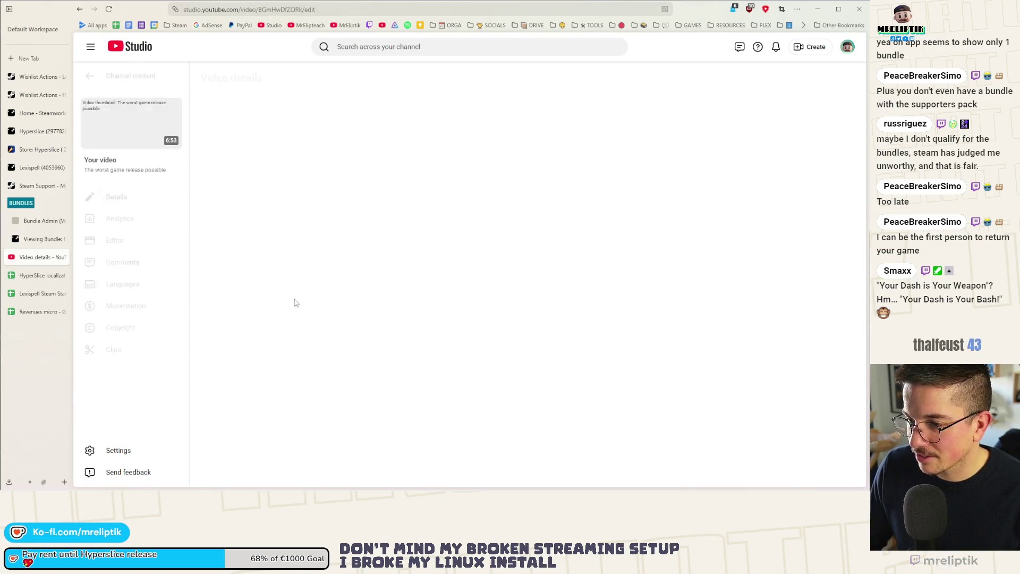
left_click(611, 205)
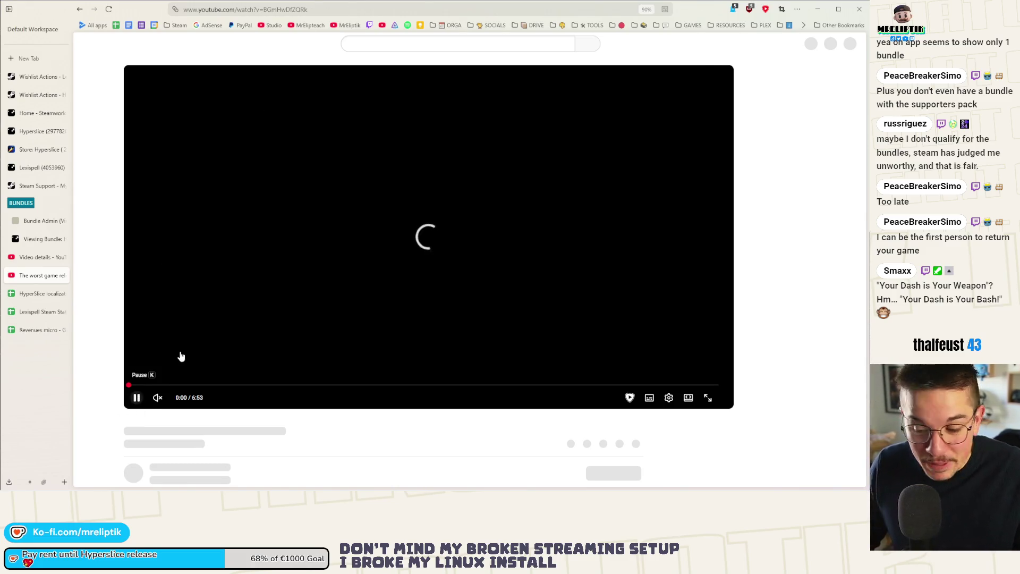
scroll(188, 367, "down", 4)
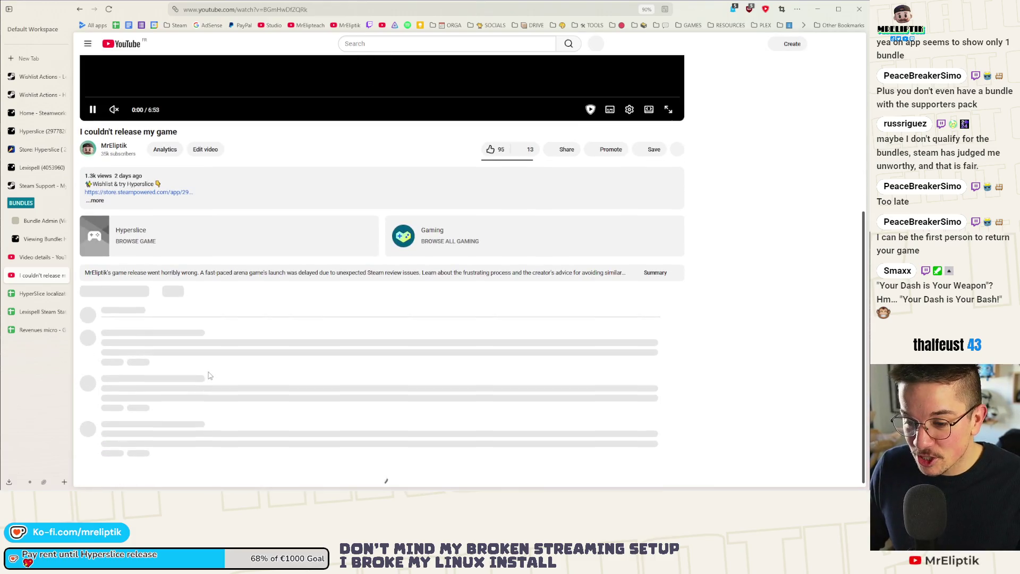
scroll(215, 380, "down", 2)
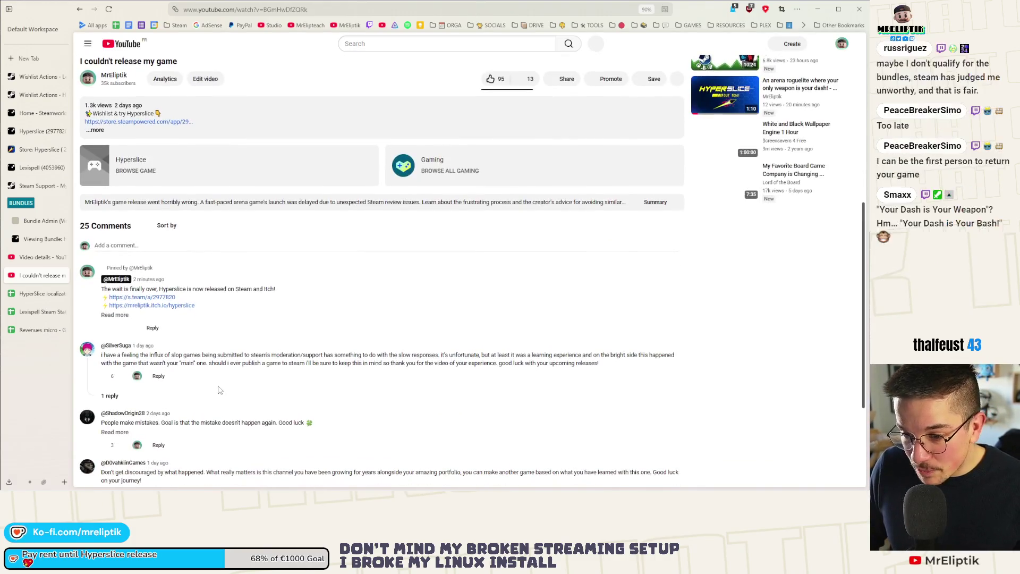
scroll(222, 387, "up", 5)
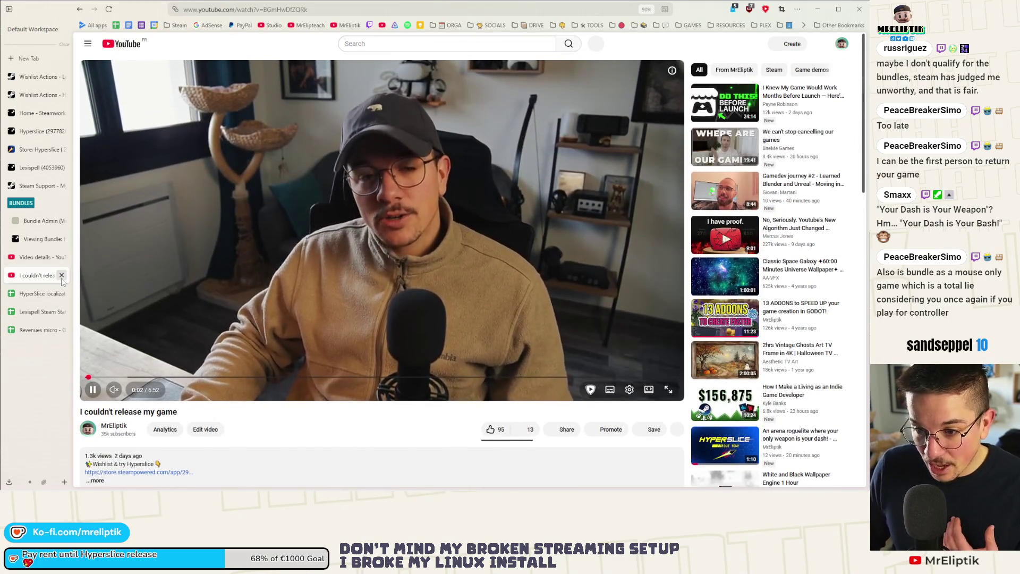
left_click(42, 257)
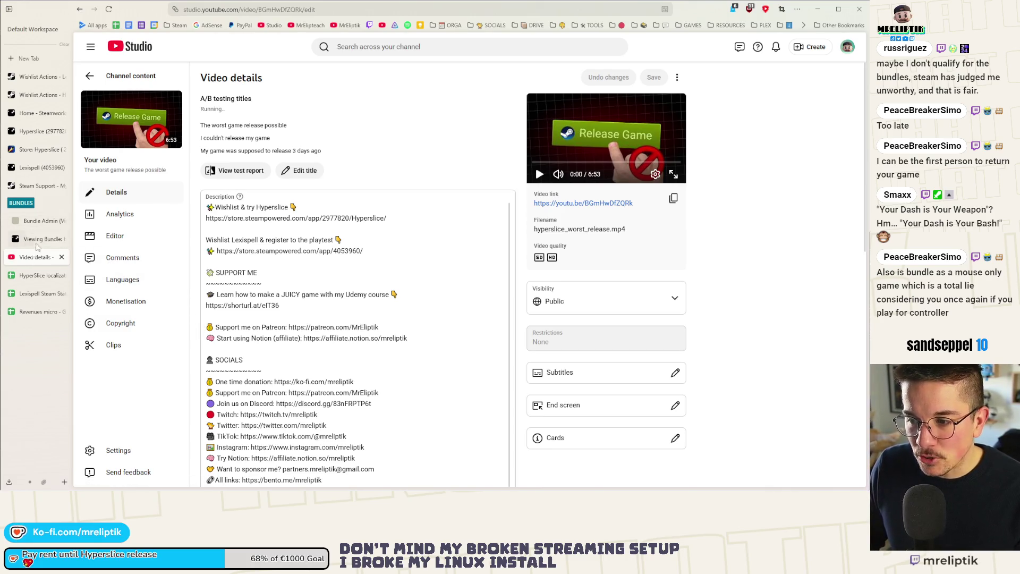
- Look through the Steam support, Lexispell and Hyperslice admin tabs, then open the Steamworks dashboard
left_click(33, 187)
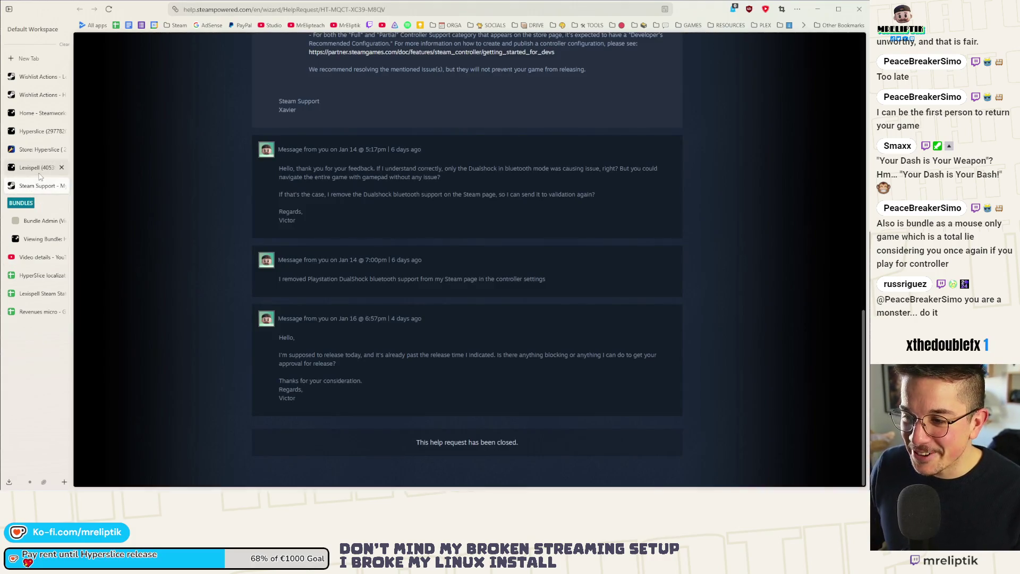
left_click(38, 168)
left_click(33, 149)
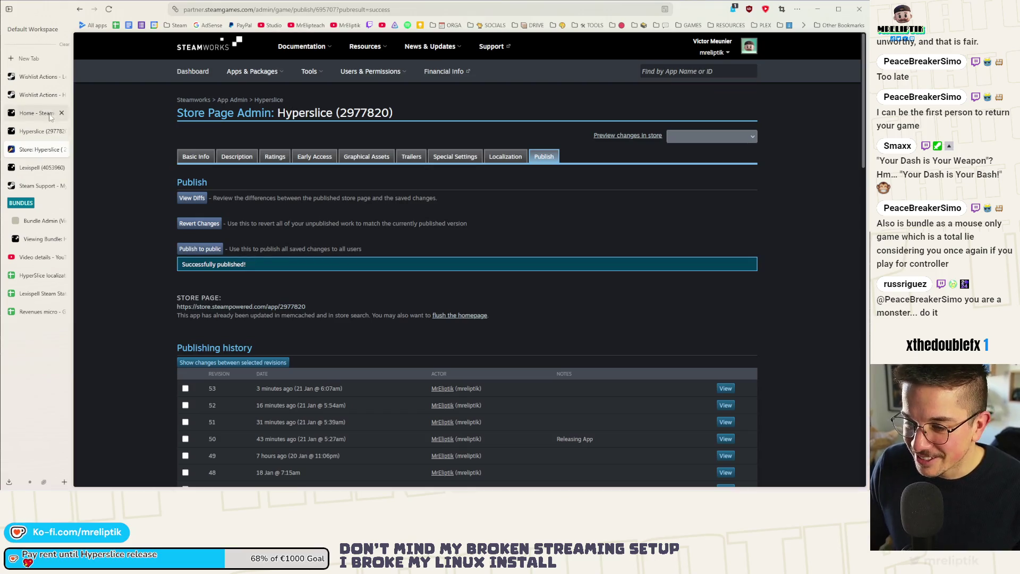
left_click(30, 130)
left_click(28, 121)
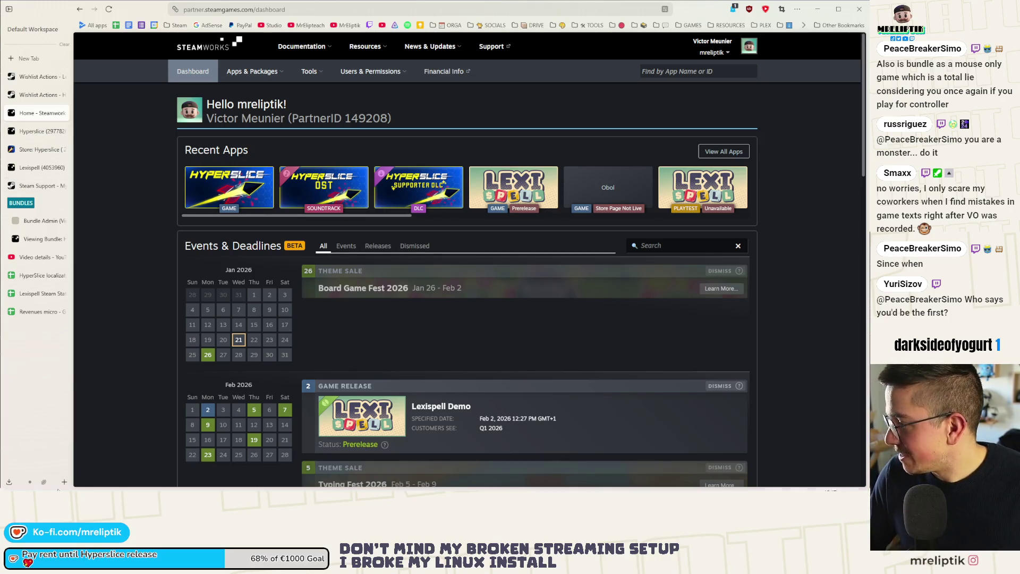
left_click(749, 482)
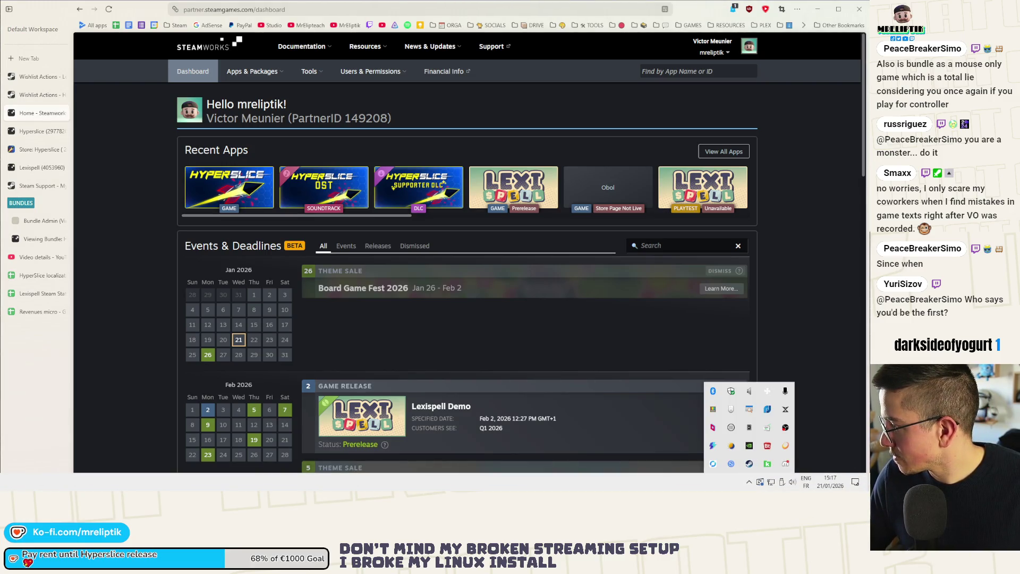
key("Escape")
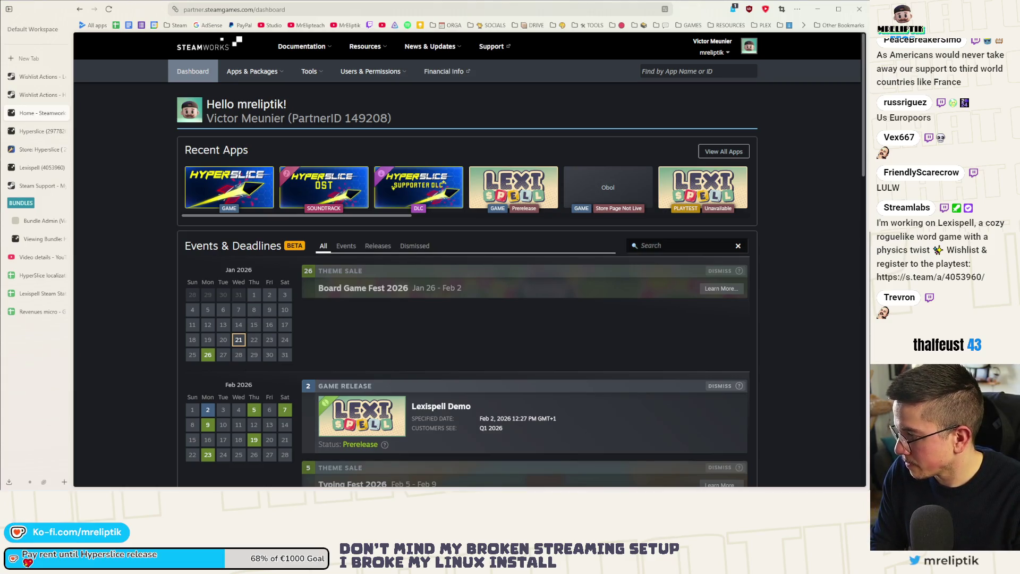
key("alt+Tab")
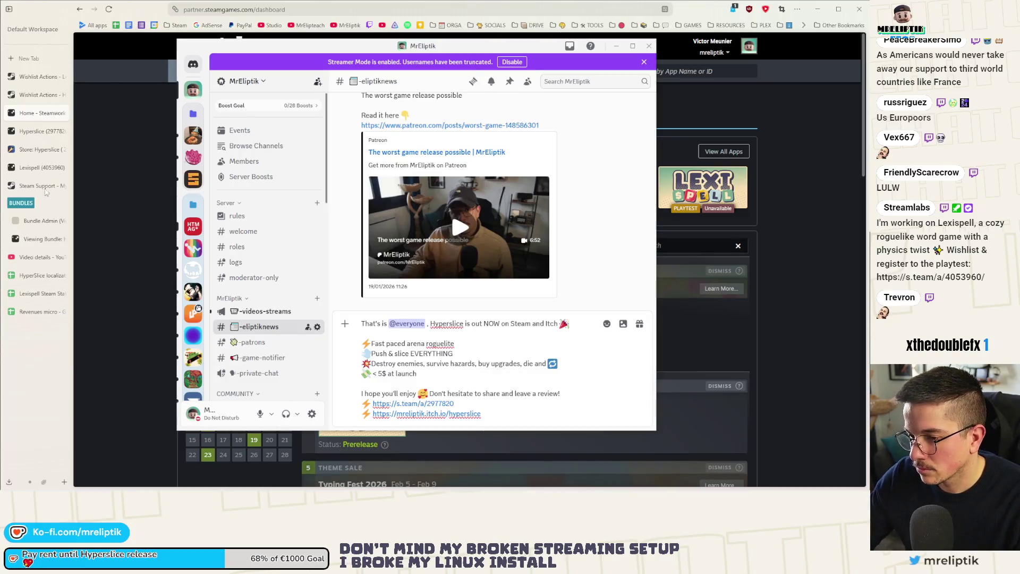
- Post the announcement with the main_hd_release.png OUT NOW banner in #eliptiknews and remove its link previews
mouse_move(563, 362)
left_mouse_down()
mouse_move(515, 391)
mouse_move(481, 373)
left_mouse_up()
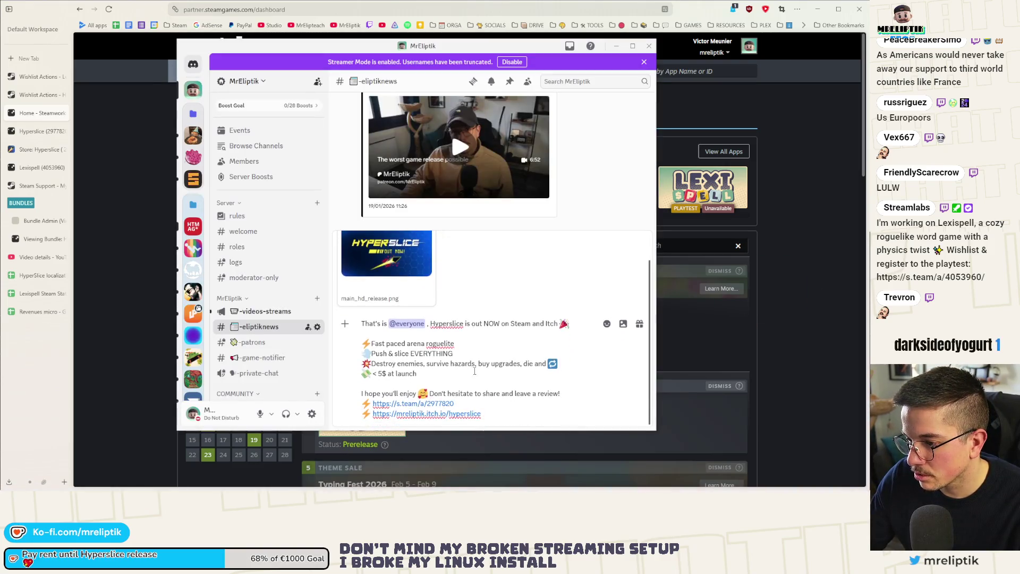
key("Return")
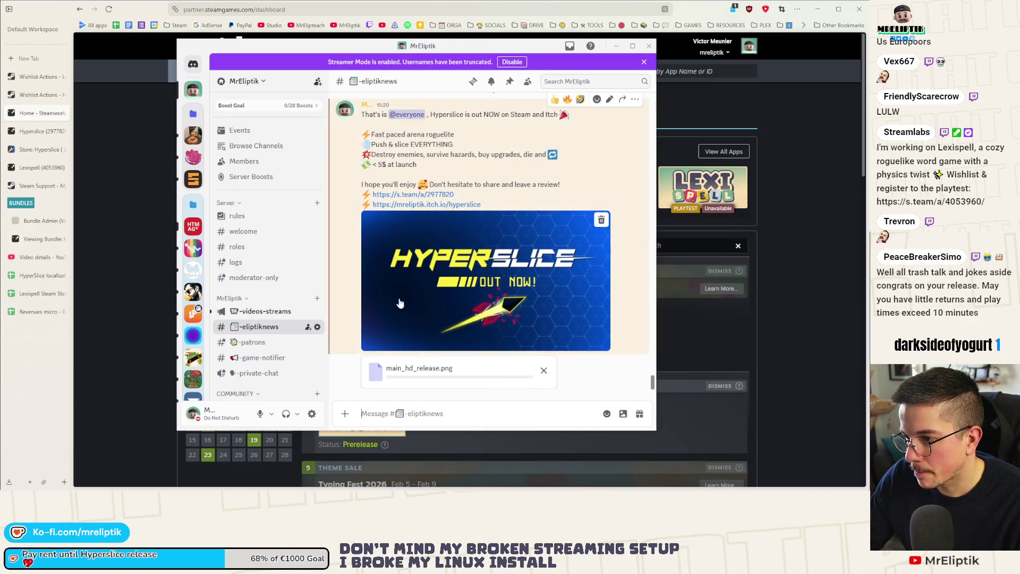
key("alt+Up")
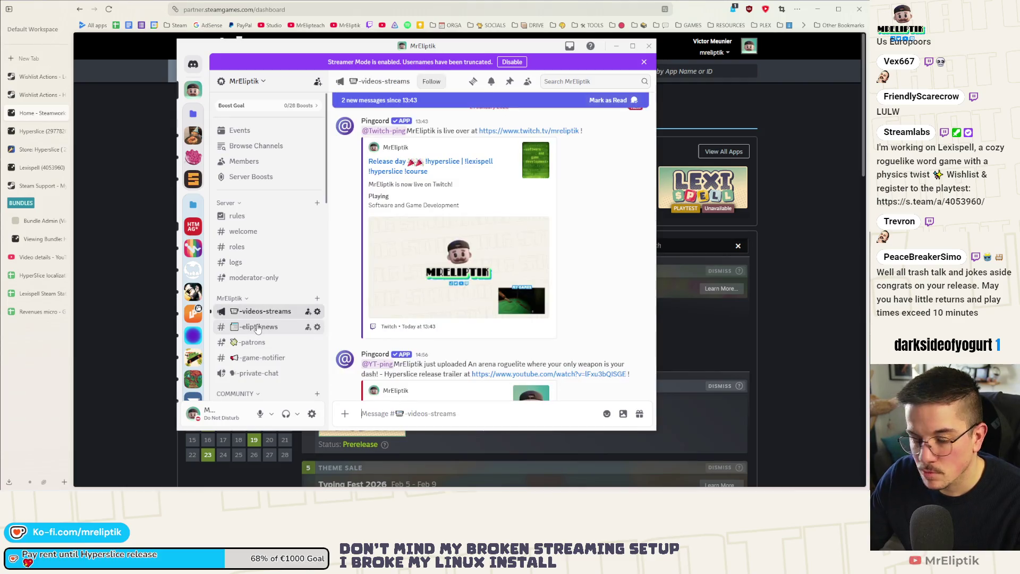
left_click(258, 328)
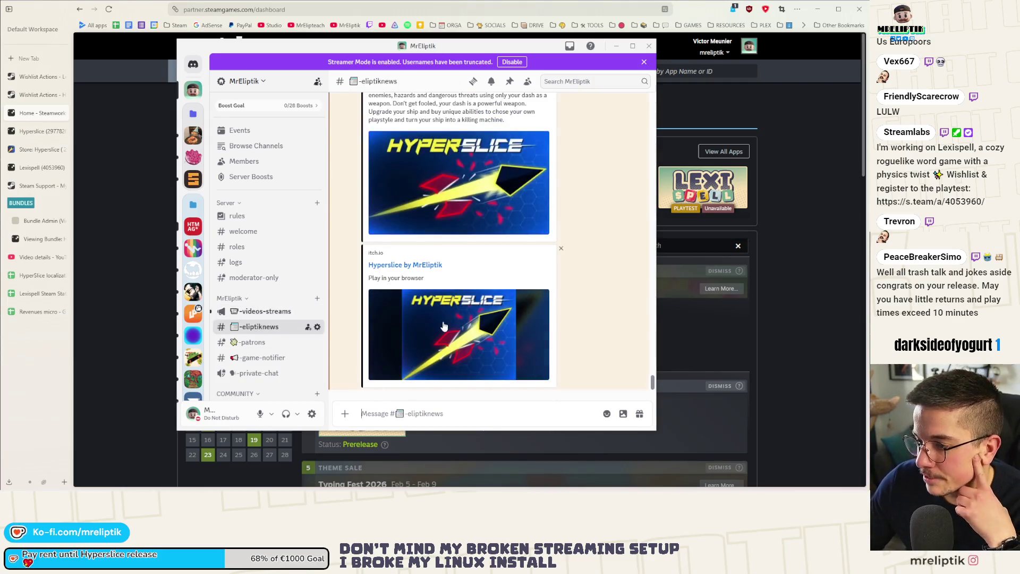
left_click(561, 249)
left_click(467, 267)
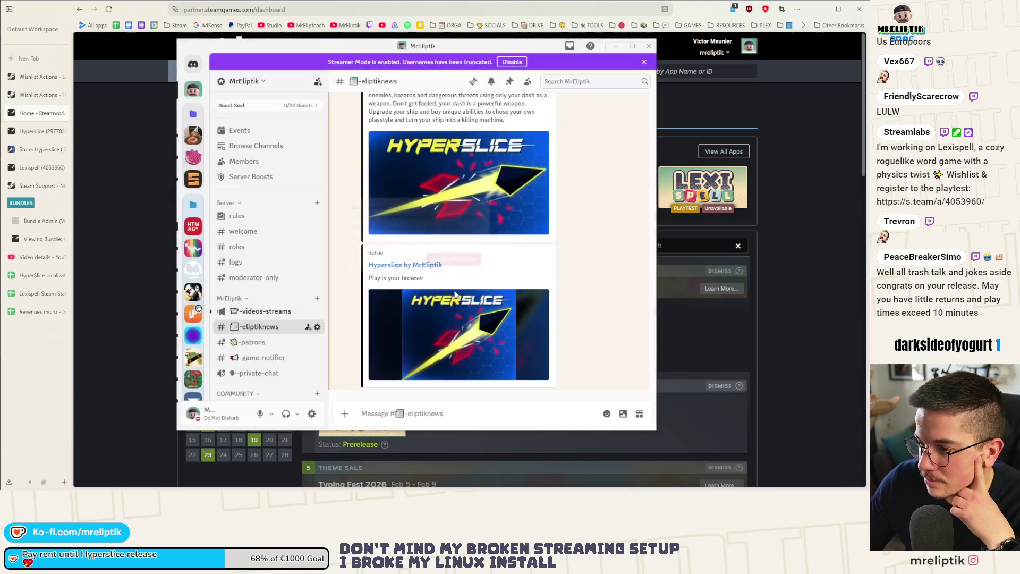
- Check the trailer notification in videos-streams, then close Discord
scroll(541, 112, "down", 2)
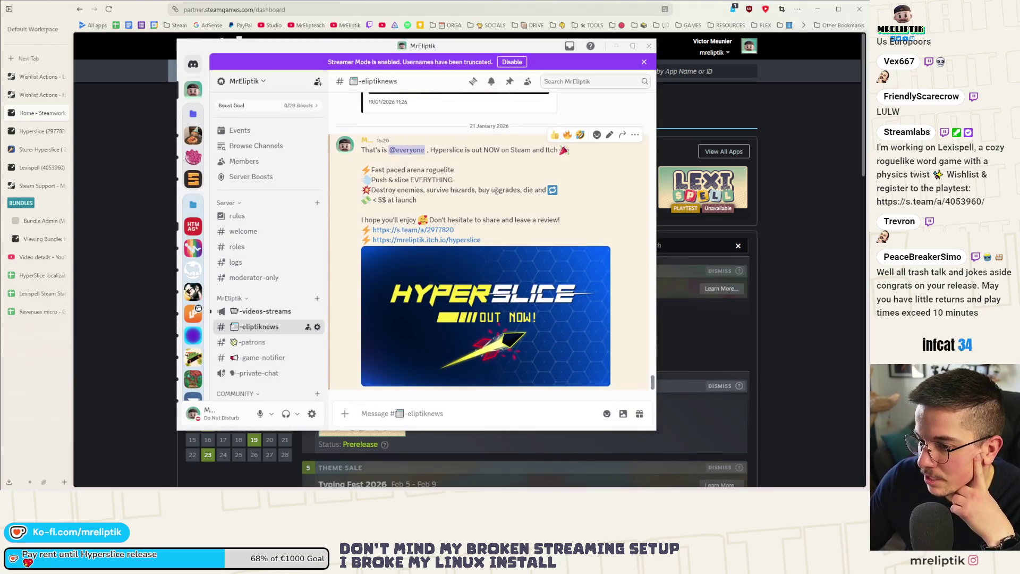
left_click(261, 312)
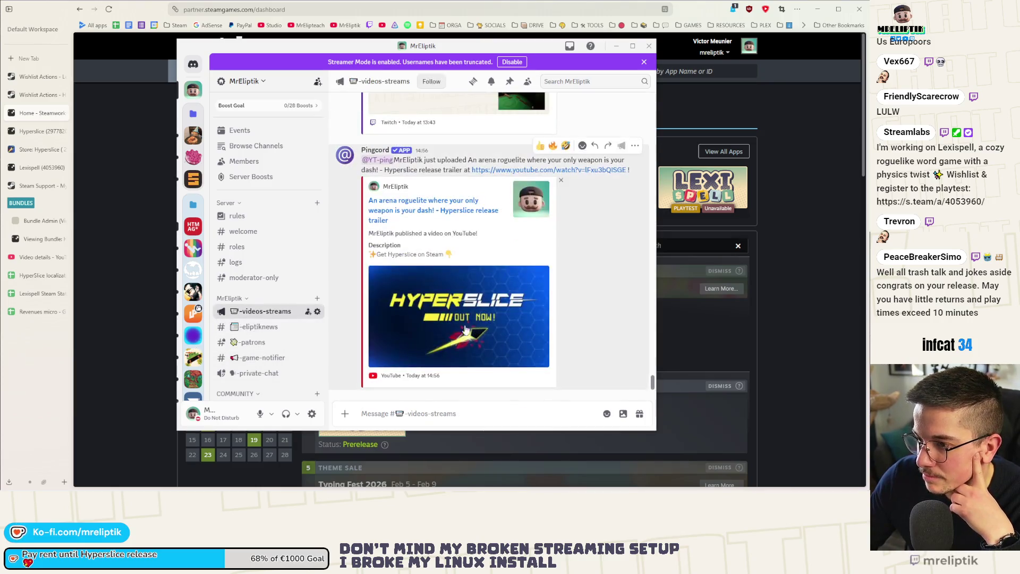
left_click(649, 46)
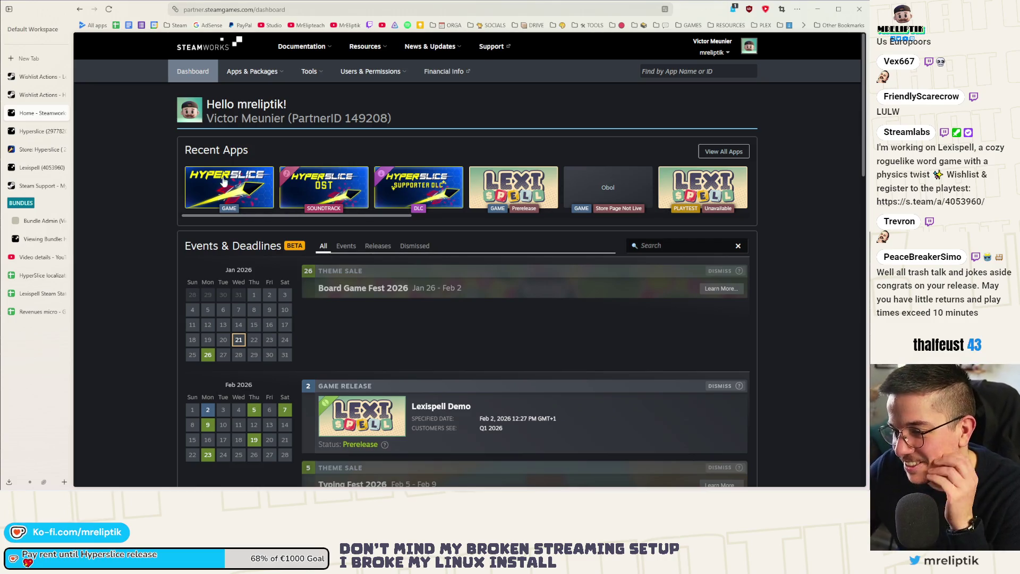
mouse_move(32, 488)
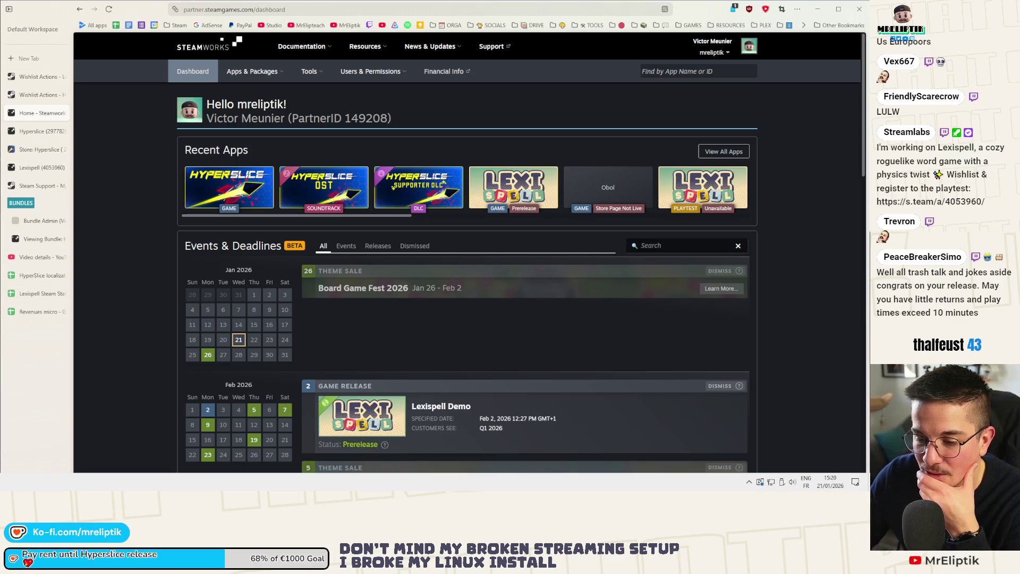
key("super+d")
key("super+d")
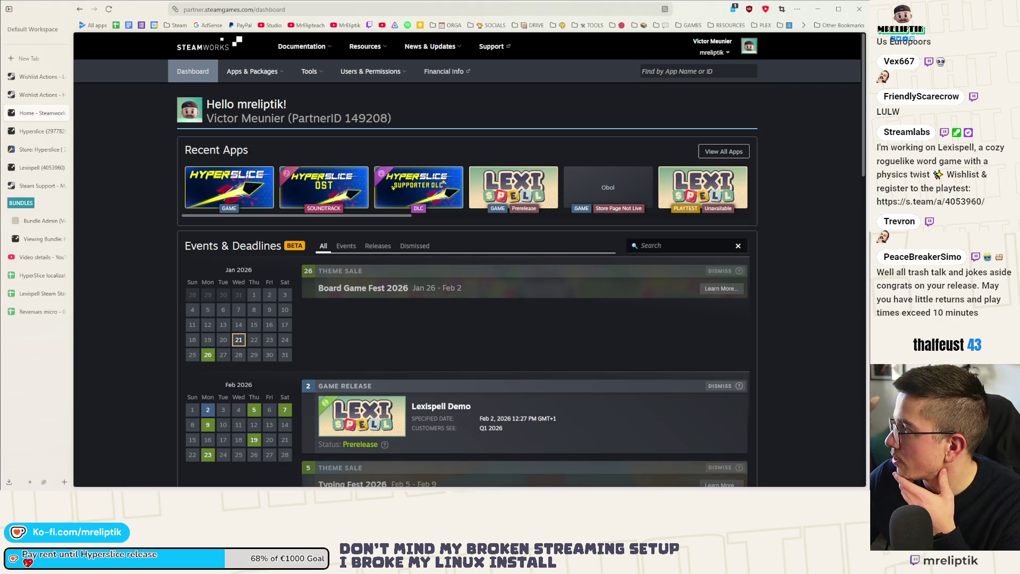
left_click_drag(0, 98, 351, 98)
- Maximize X and open the WOOOHOOO and Congrats replies in separate tabs
double_click(351, 98)
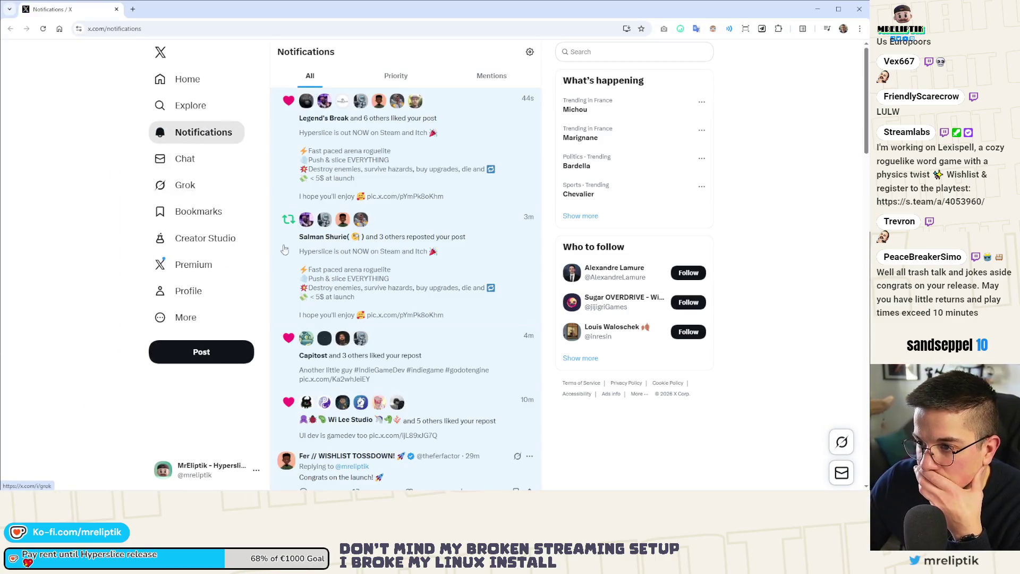
scroll(402, 290, "down", 4)
middle_click(392, 311)
left_click(341, 277)
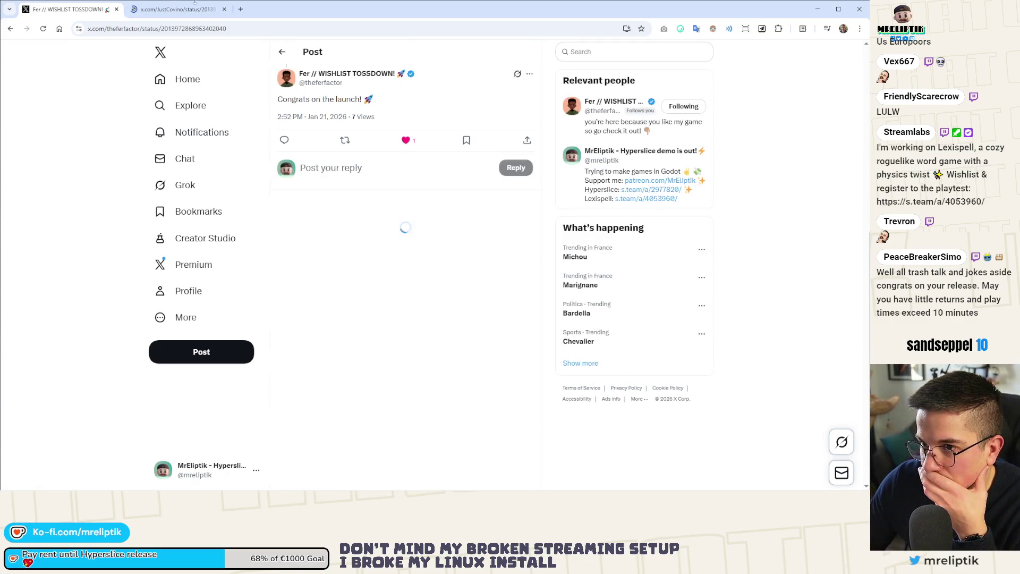
key("ctrl+Tab")
- Reply to the WOOOHOOO post with fire emojis
left_click(328, 178)
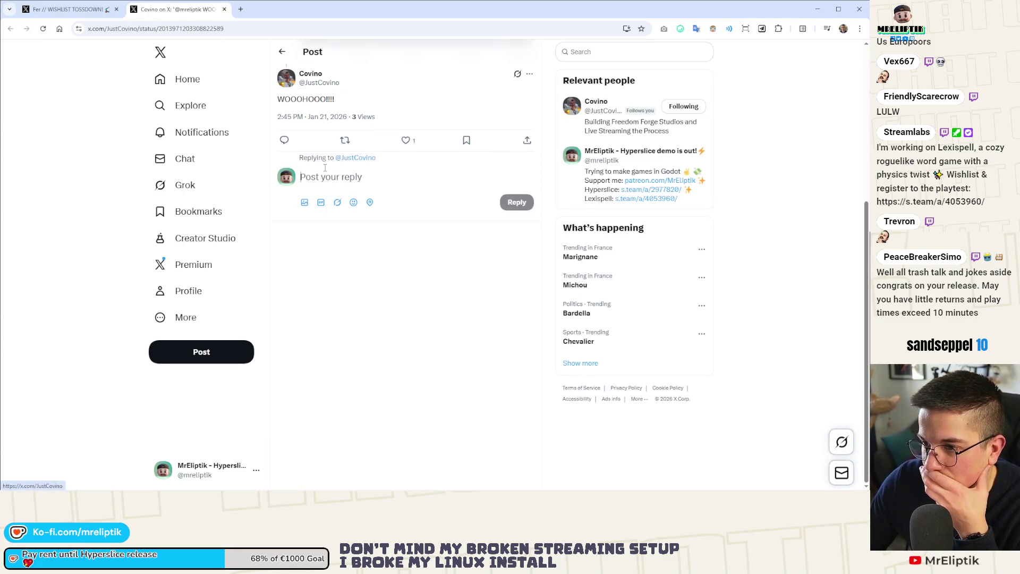
key("super+period")
type("fire")
key("Return")
key("Return")
key("Return")
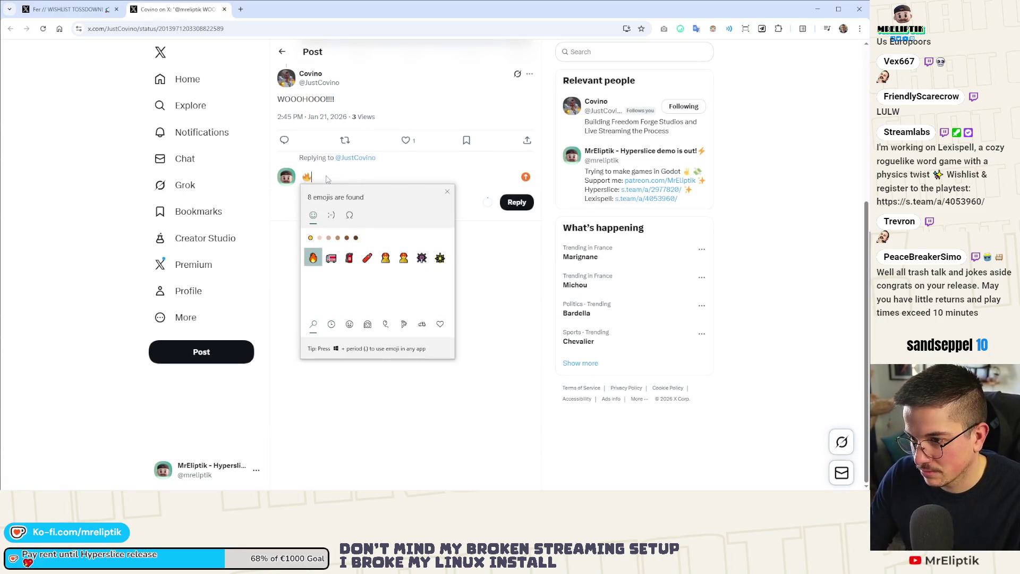
key("Escape")
left_click(507, 204)
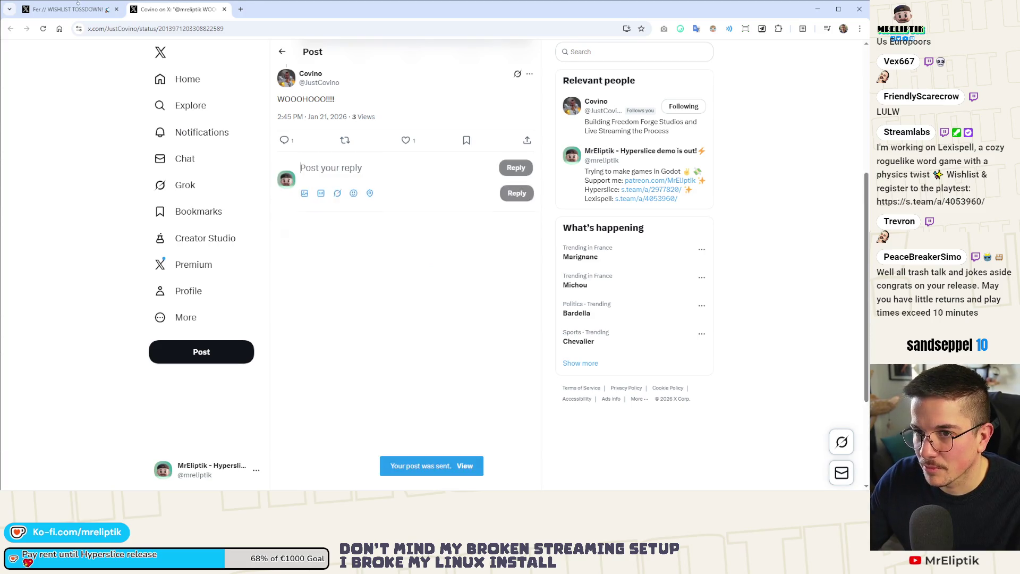
- Write 'Thanks amt' with a grinning emoji as a reply to the Congrats post
key("ctrl+Tab")
left_click(355, 170)
type("Tha")
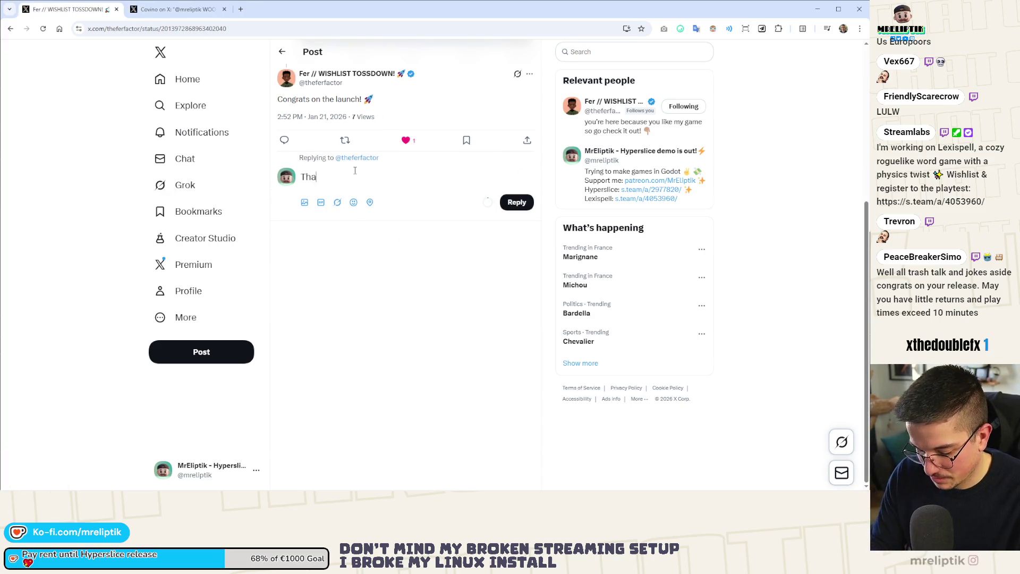
type("nks amt")
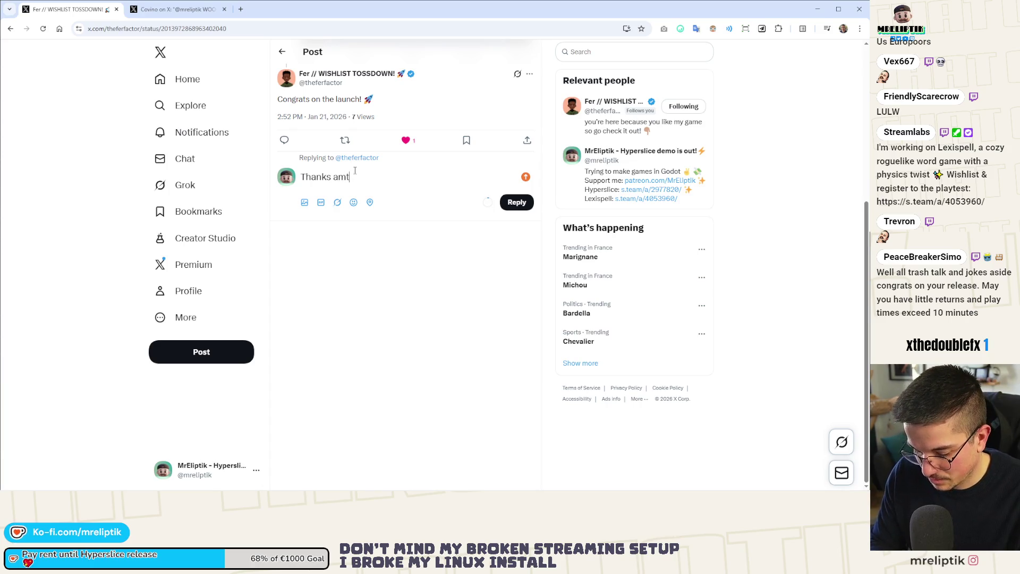
key("super+period")
key("Right")
key("Return")
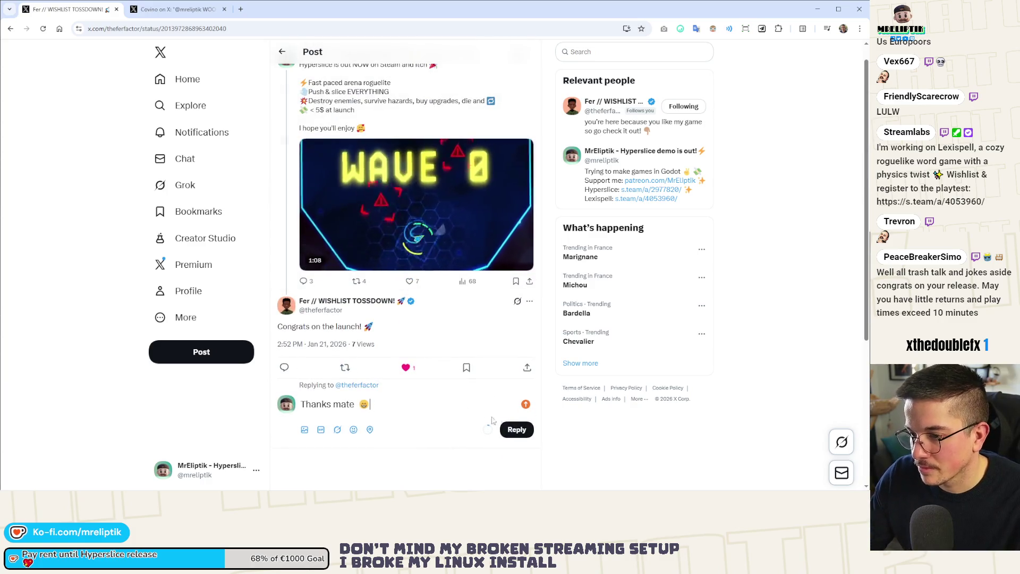
- Post an 'Also available on Itch!' reply with the itch.io link under the Get it on Steam post
left_click(375, 211)
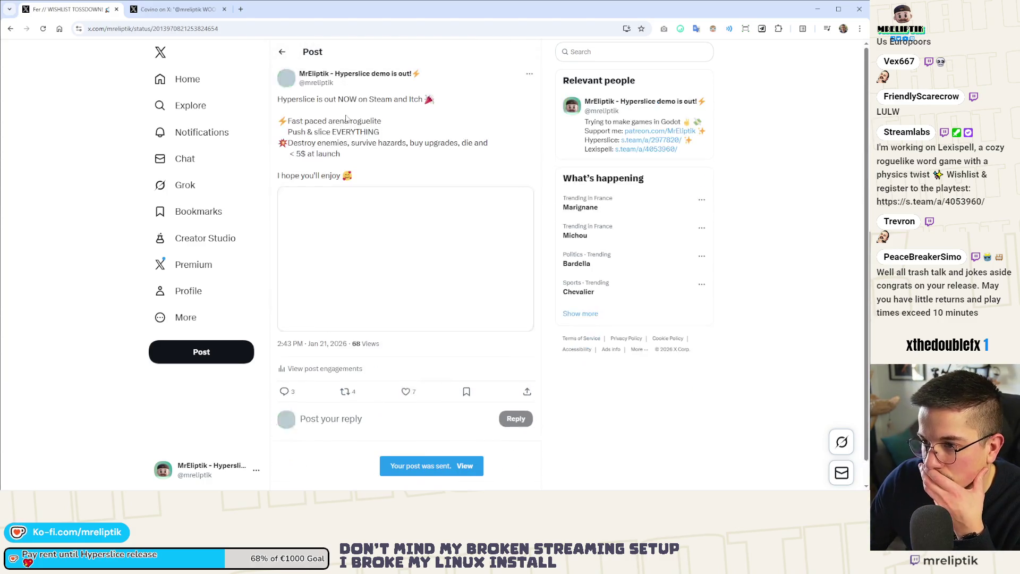
scroll(322, 352, "down", 5)
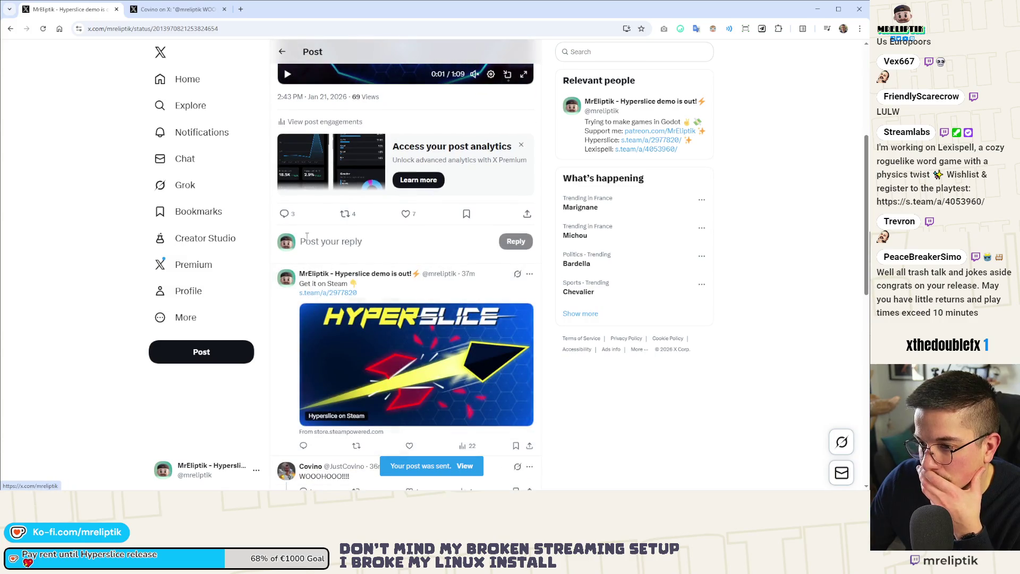
left_click(304, 446)
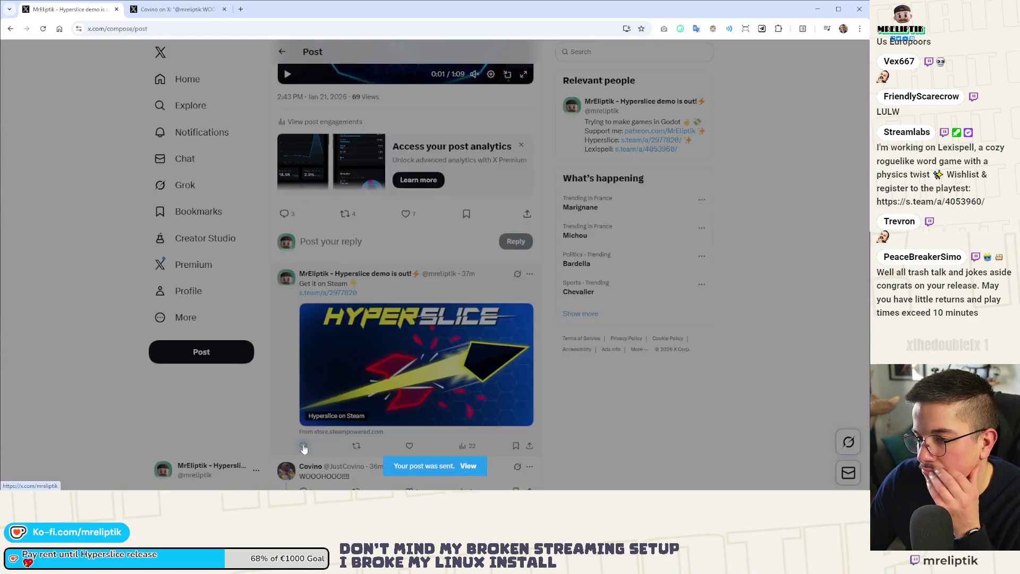
type("Also available on Itch!")
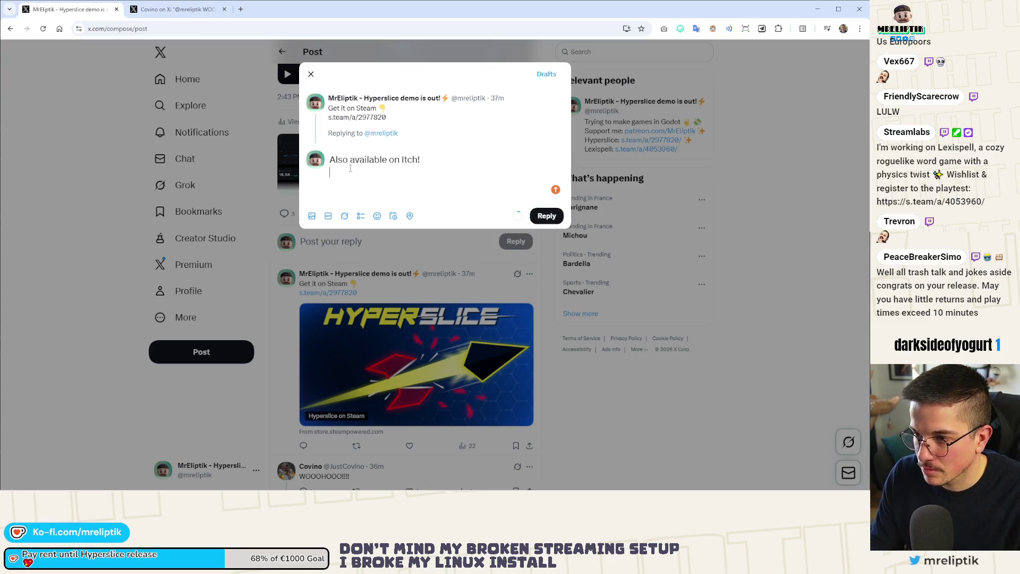
key("ctrl+v")
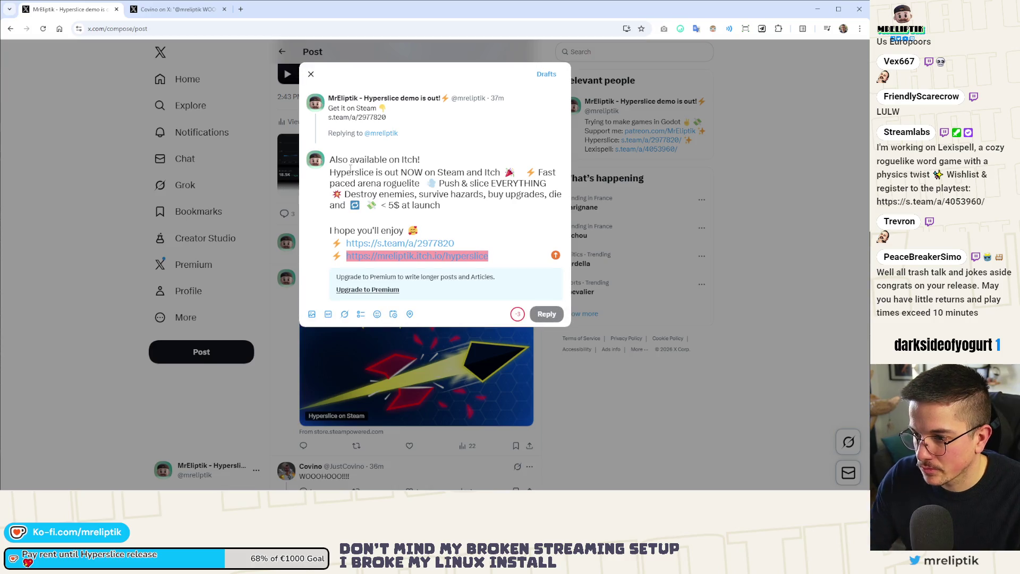
left_click_drag(414, 217, 330, 172)
key("BackSpace")
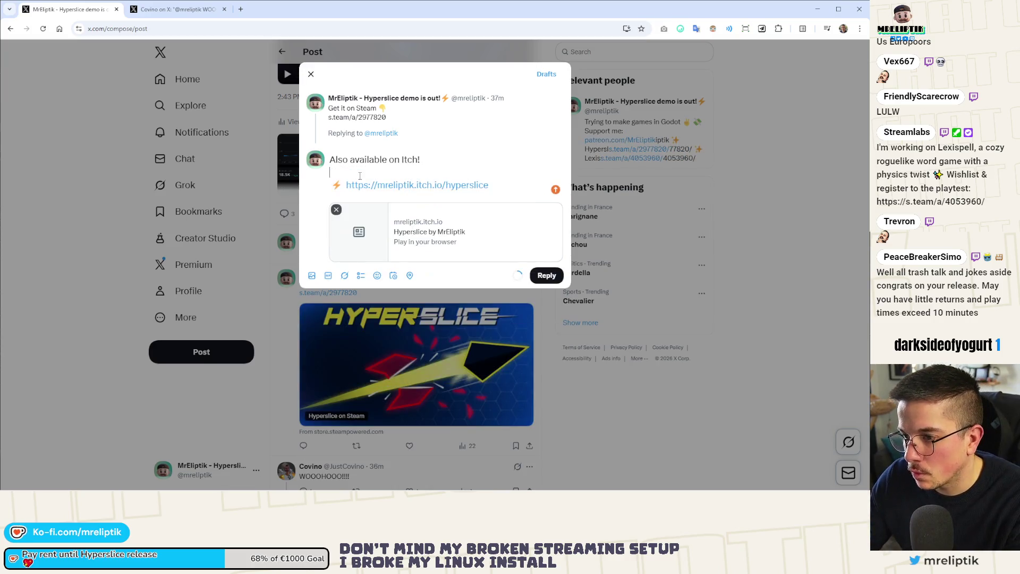
key("BackSpace")
left_click_drag(488, 172, 330, 159)
key("ctrl+c")
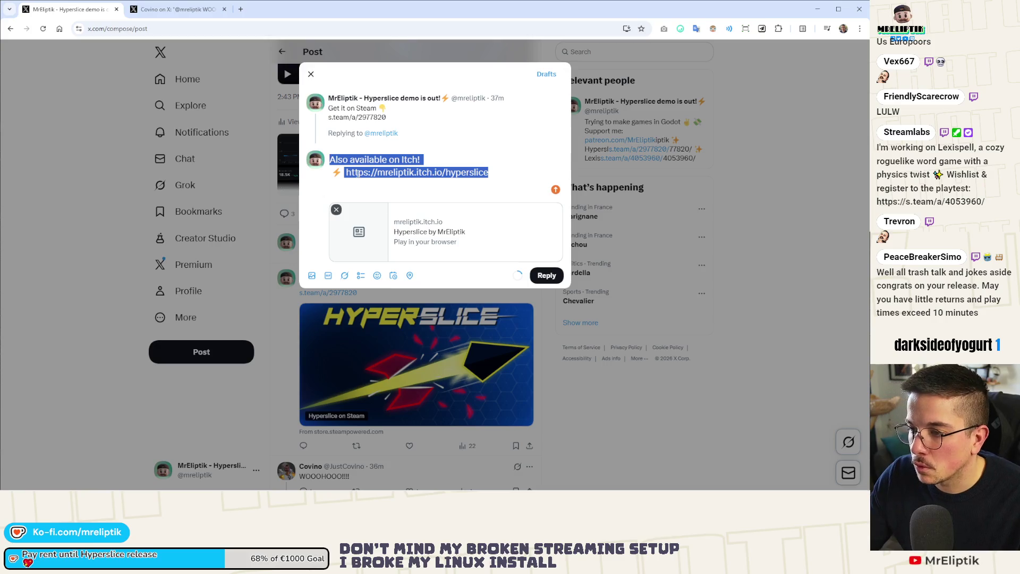
key("ctrl+Return")
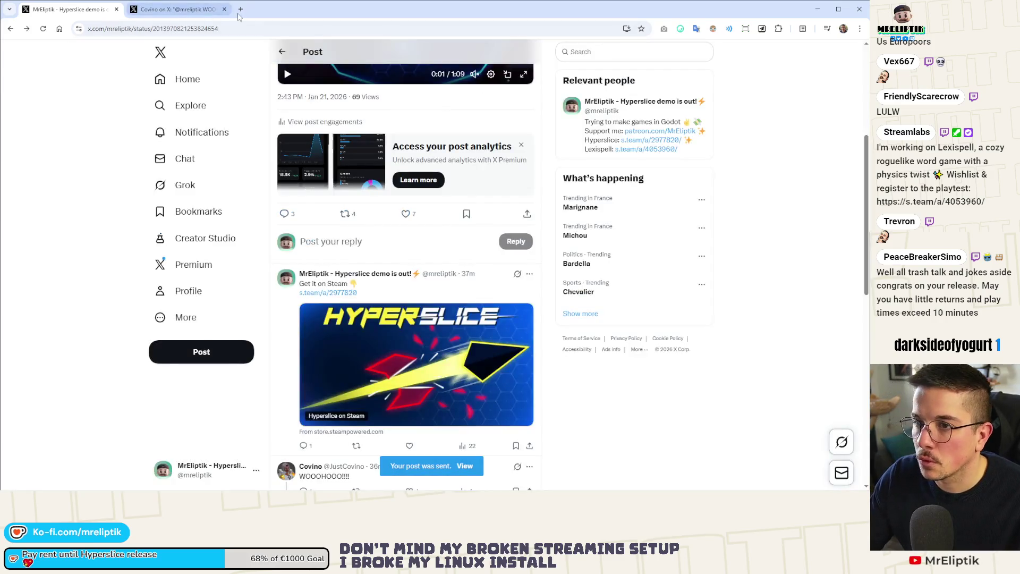
key("ctrl+t")
left_click(363, 45)
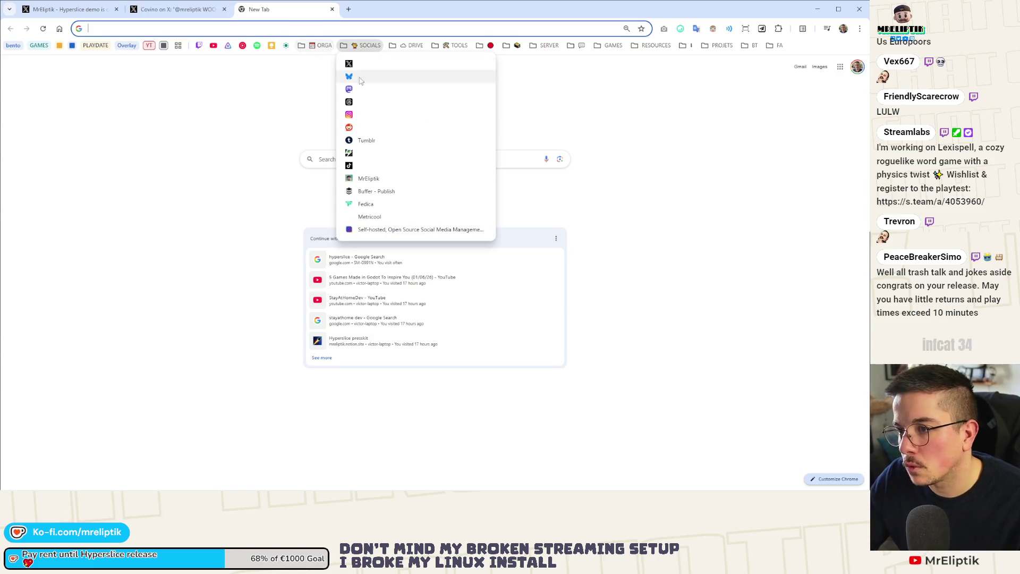
- On Threads, reply to the Hyperslice launch thread with the Itch text and link
left_click(357, 104)
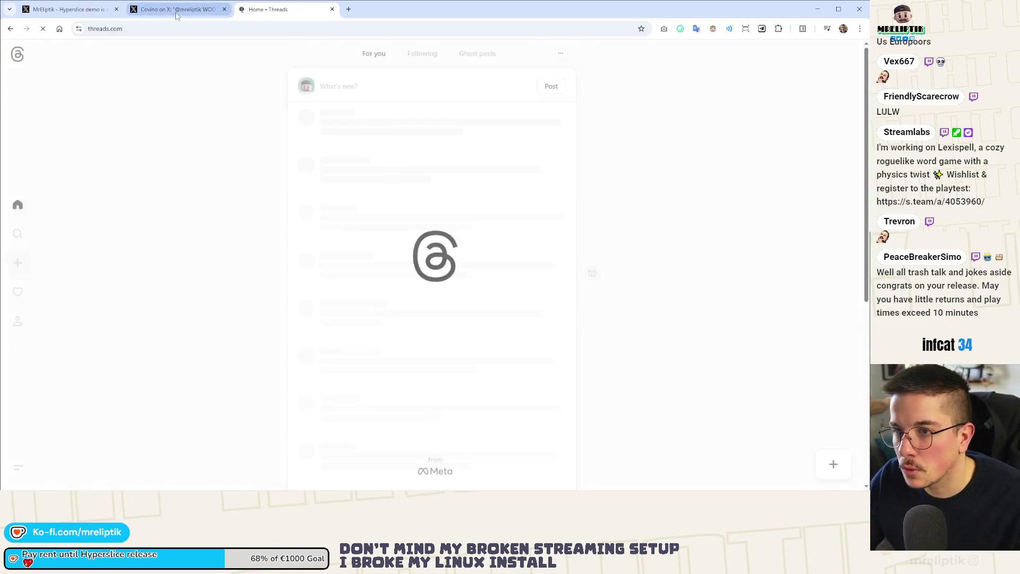
key("ctrl+shift+Tab")
key("ctrl+w")
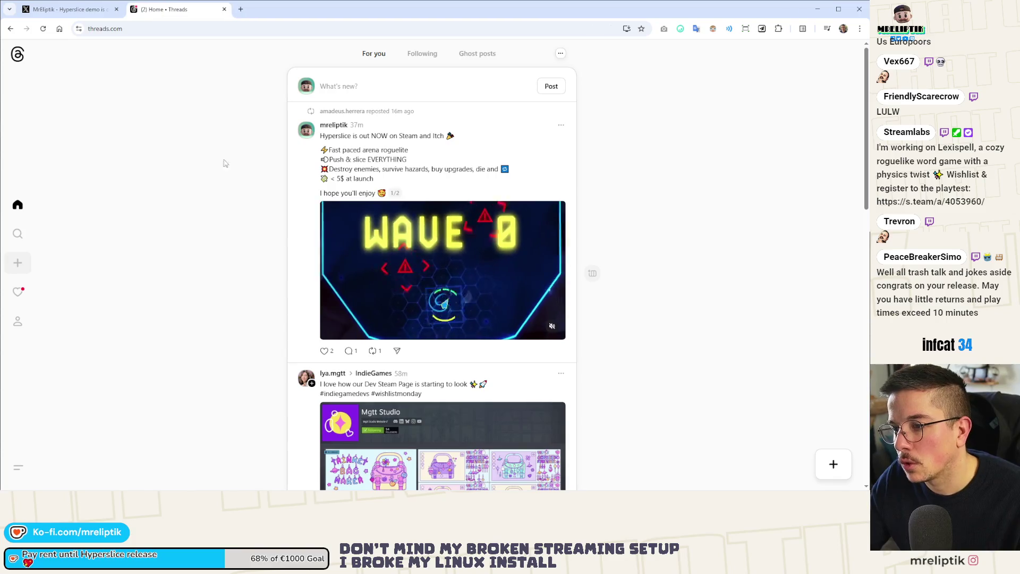
left_click(311, 346)
scroll(330, 426, "down", 2)
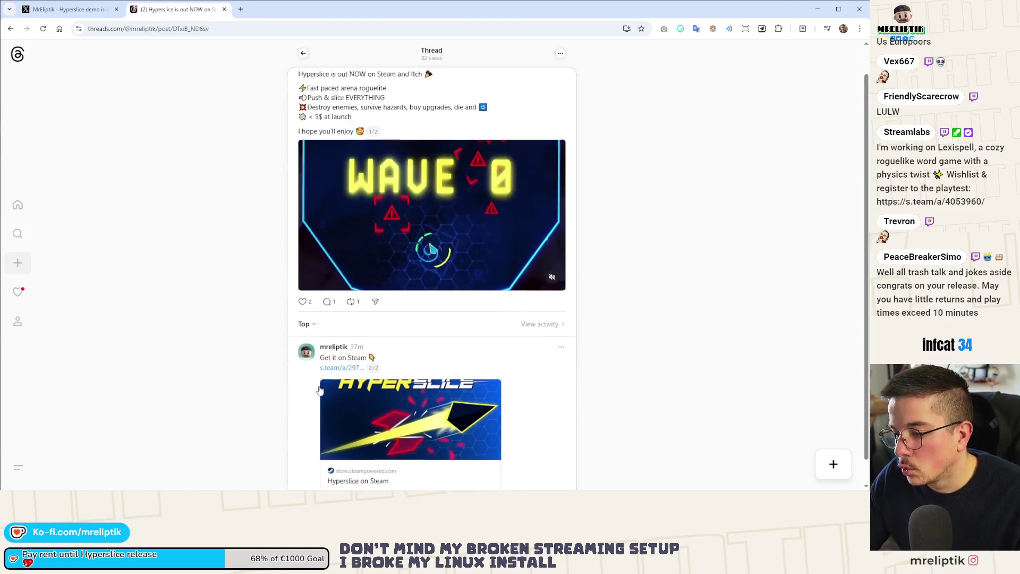
left_click(343, 479)
key("ctrl+v")
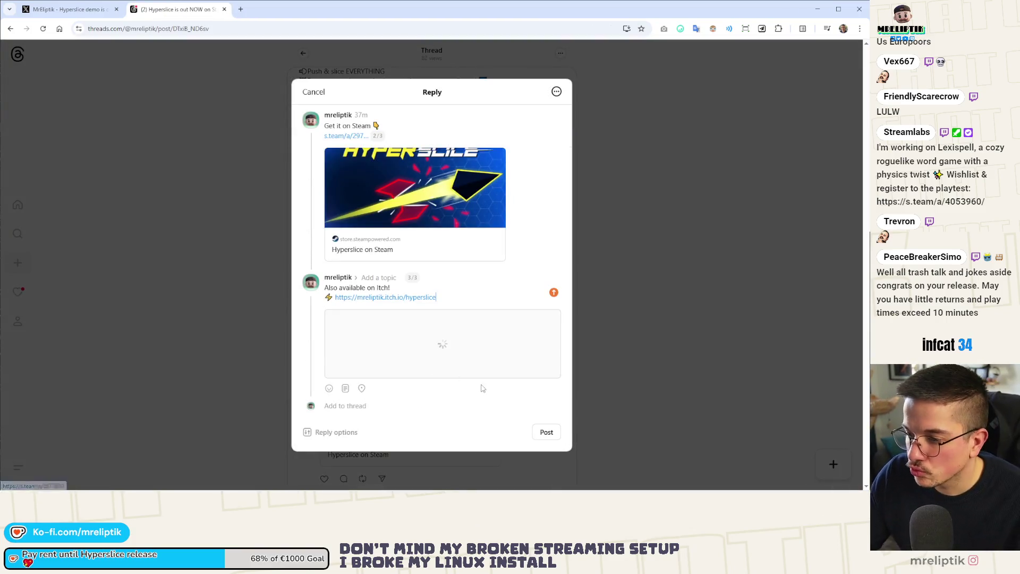
left_click(547, 433)
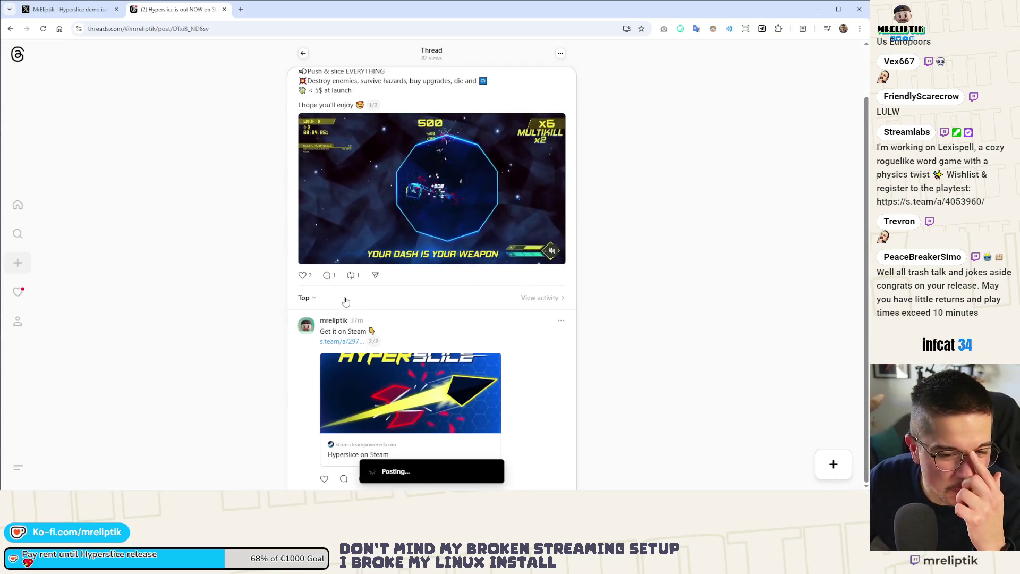
- Look at Threads notifications and the Irfanview reply without replying, then return to the X tab
left_click(17, 292)
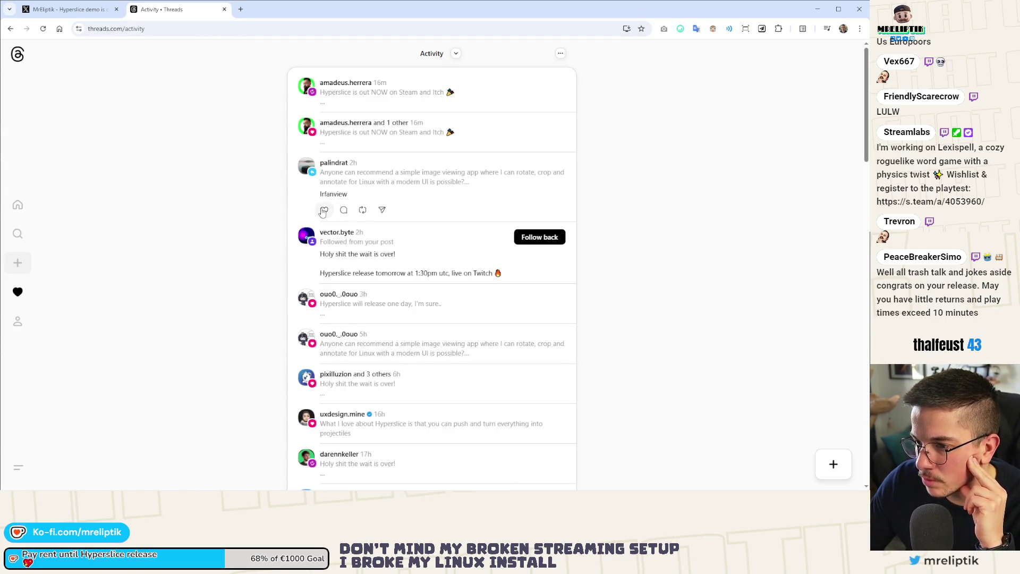
left_click(378, 194)
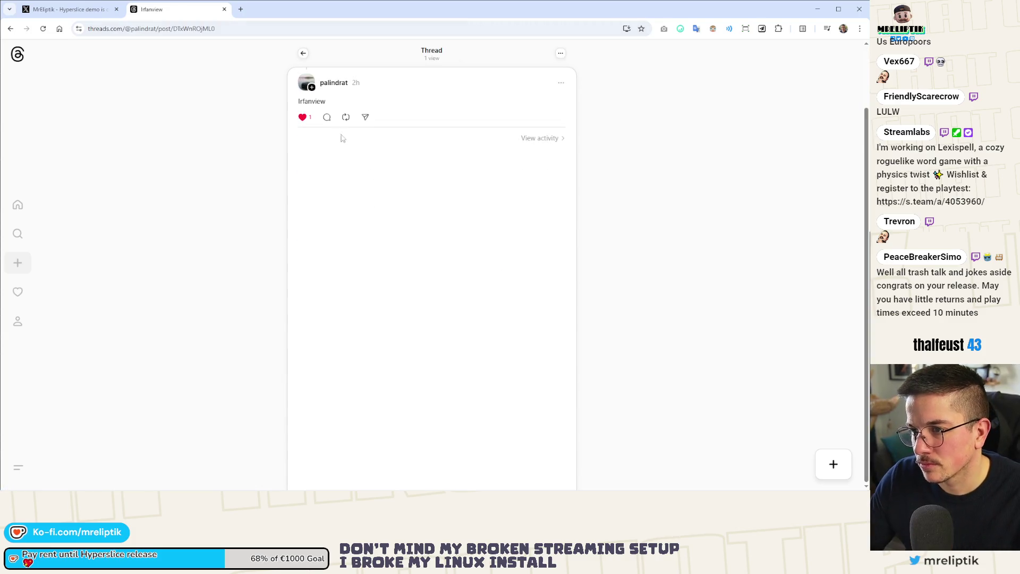
left_click(327, 117)
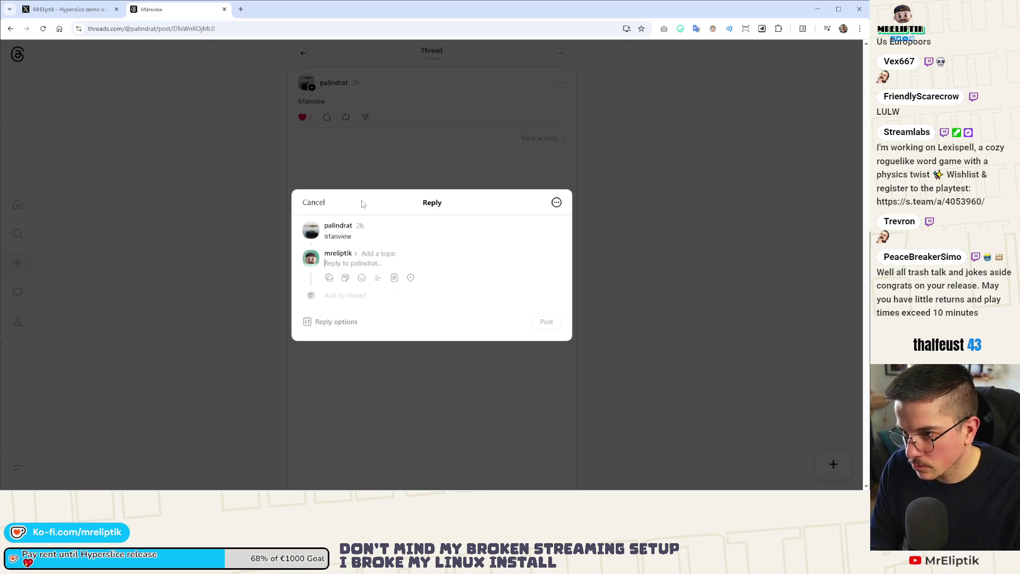
key("Escape")
left_click(337, 116)
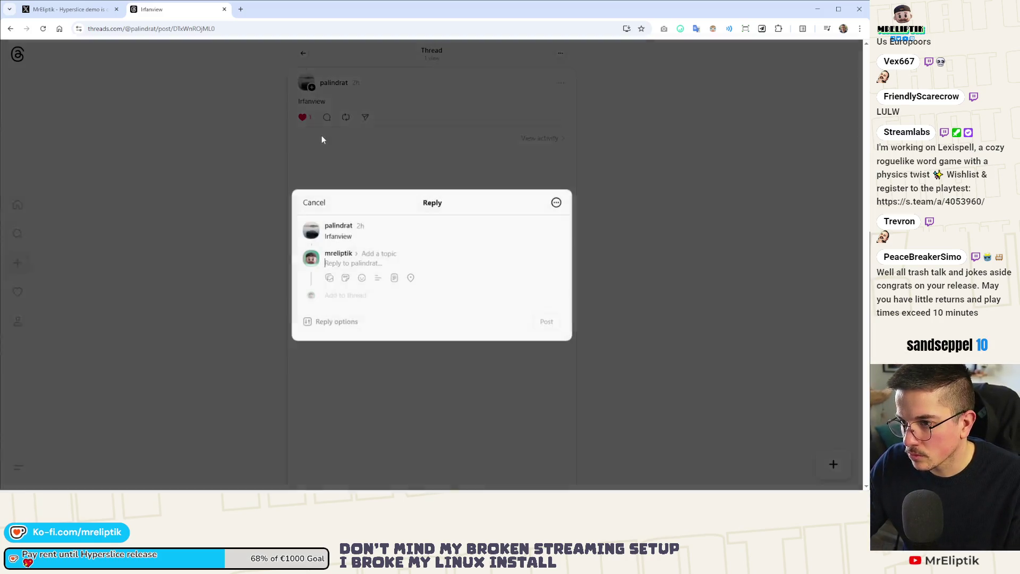
key("Escape")
left_click(56, 11)
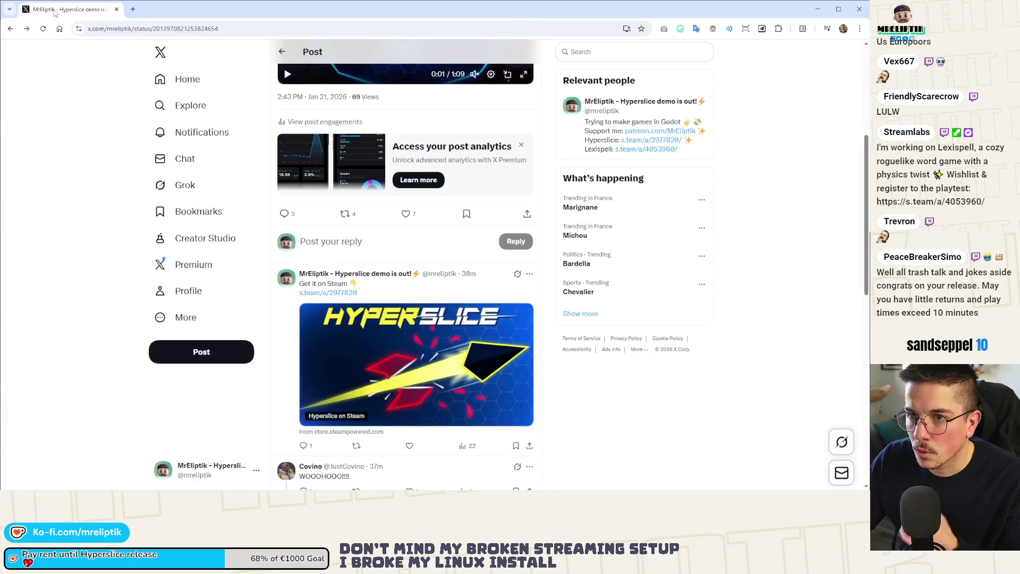
- Switch to the other browser window showing the Steamworks dashboard
key("alt+Tab")
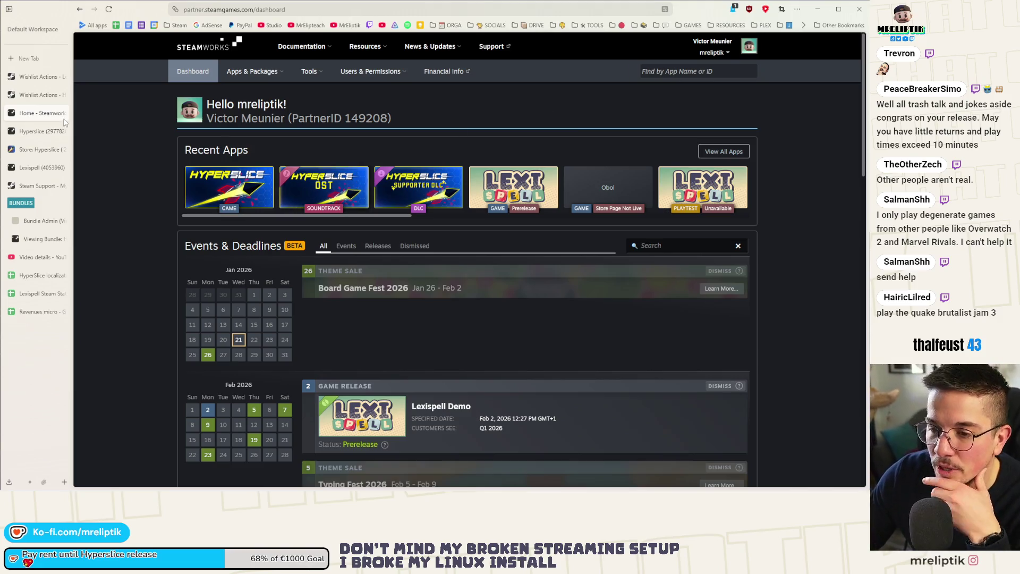
- View the details of 'The worst game release possible', return to Channel content, and close the browser
left_click(37, 258)
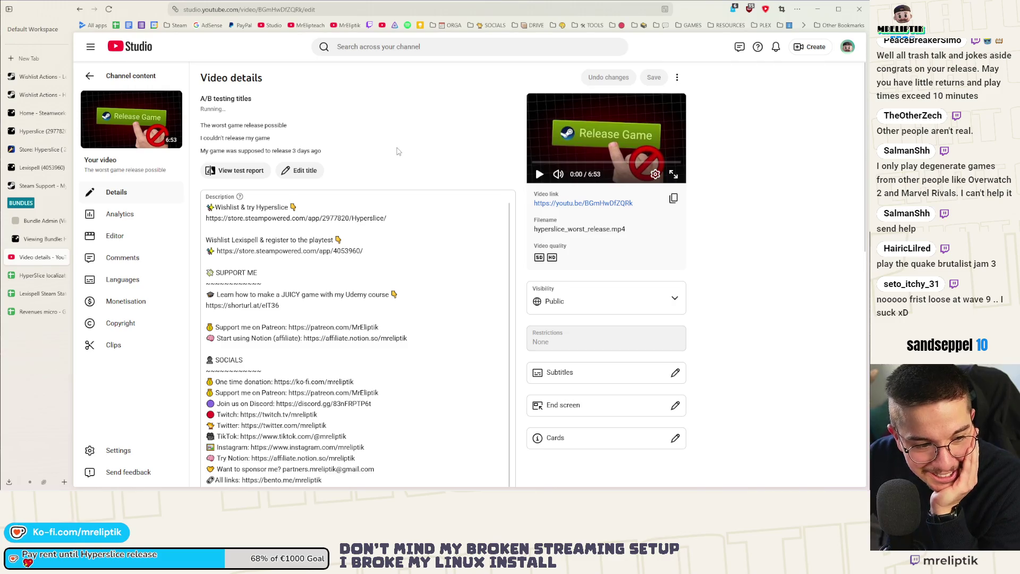
left_click(90, 76)
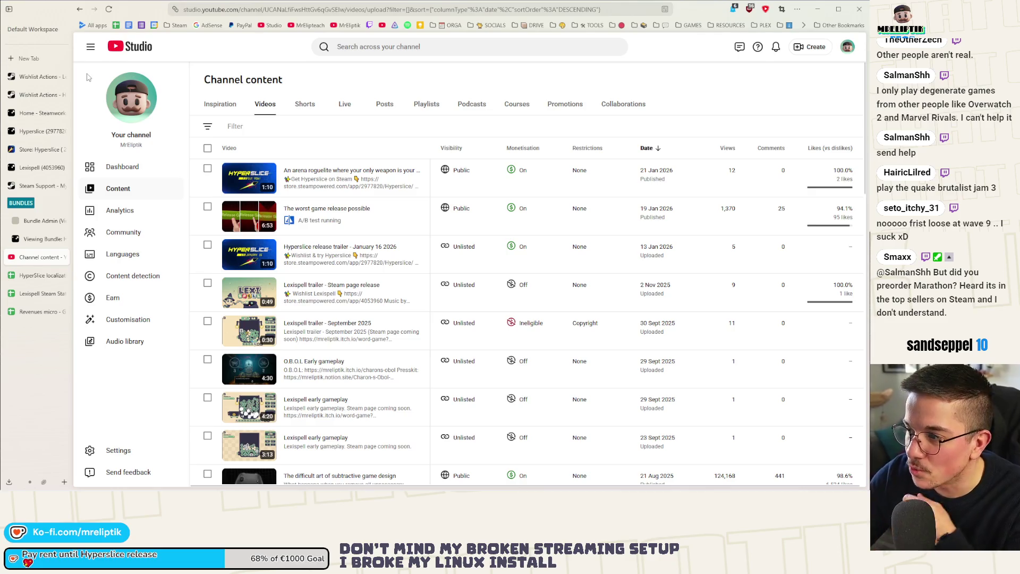
left_click(858, 13)
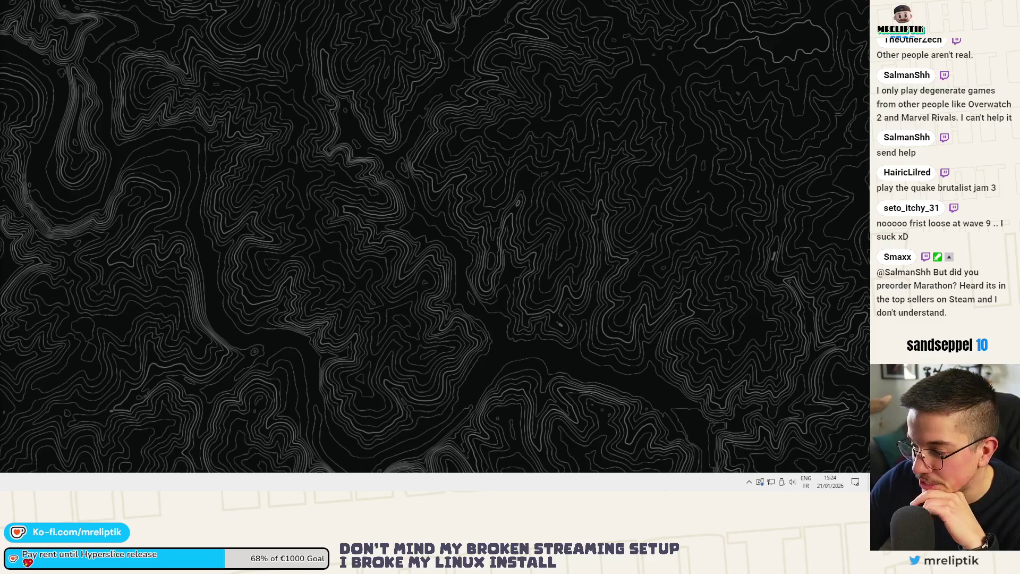
left_click(750, 482)
- Open Discord from the tray, view #hyperslice-updates, then close Discord
left_click(786, 464)
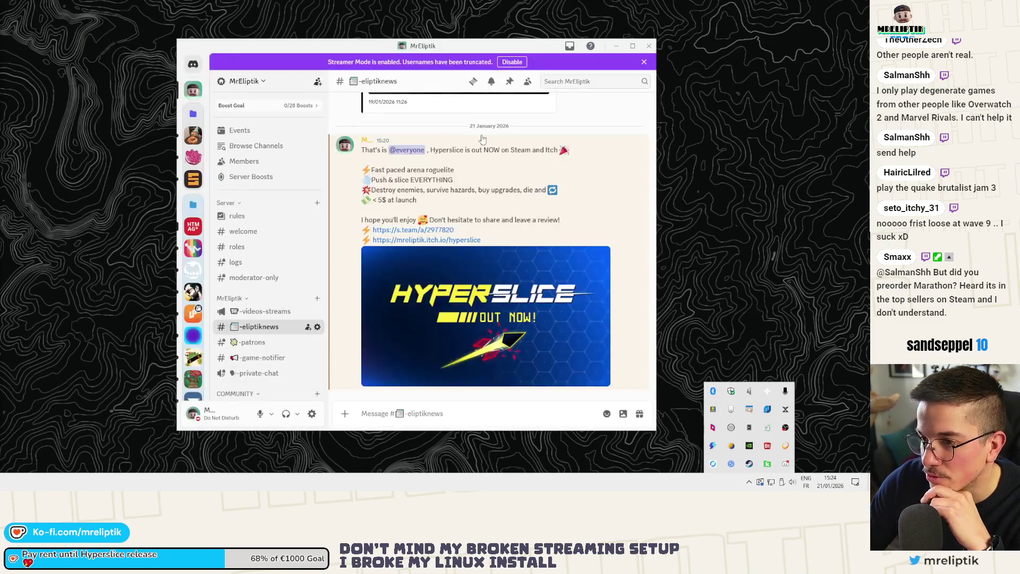
scroll(275, 335, "down", 5)
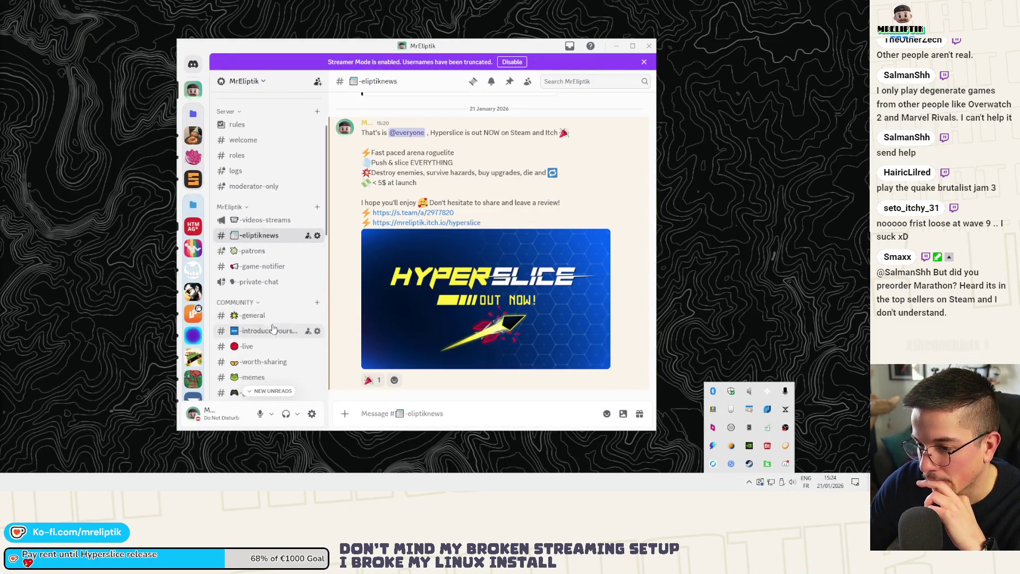
scroll(275, 334, "down", 4)
left_click(265, 242)
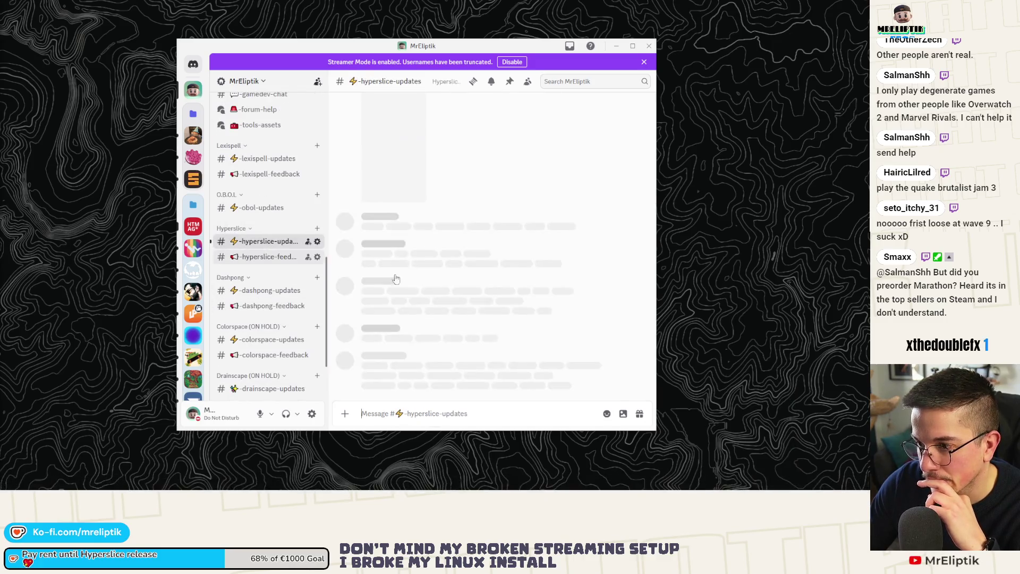
scroll(265, 240, "up", 10)
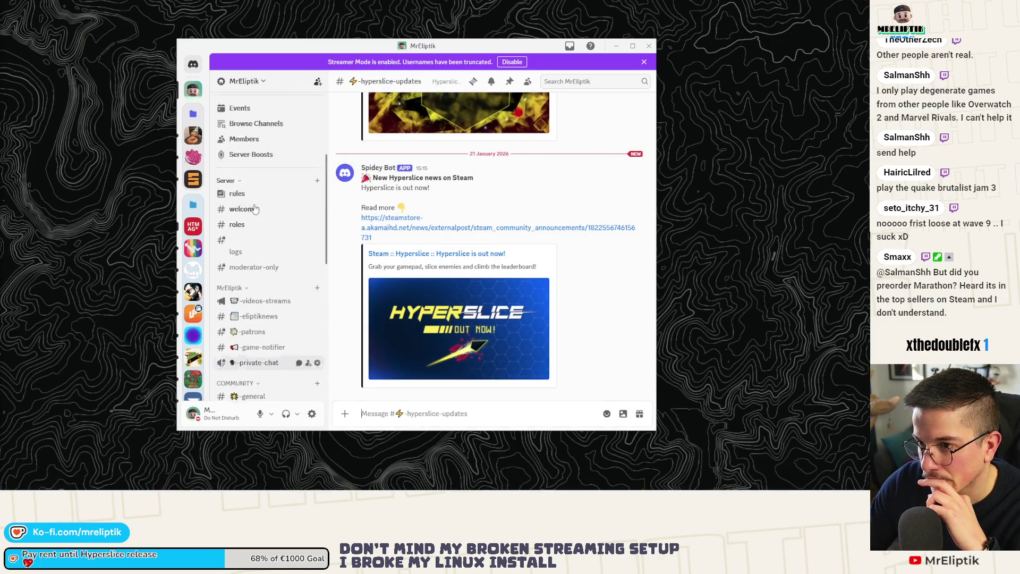
left_click(649, 46)
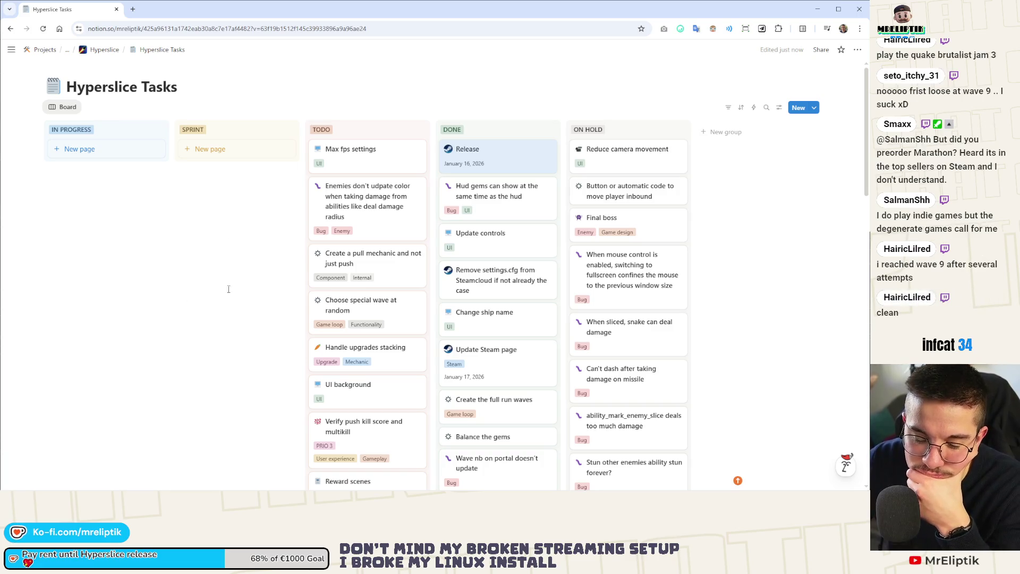
scroll(119, 280, "down", 3)
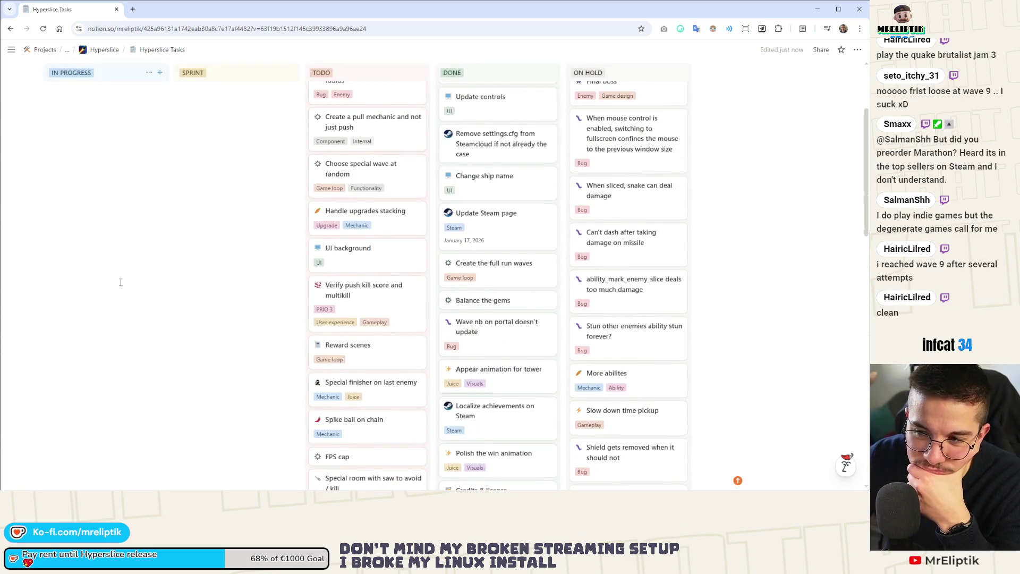
scroll(128, 240, "up", 3)
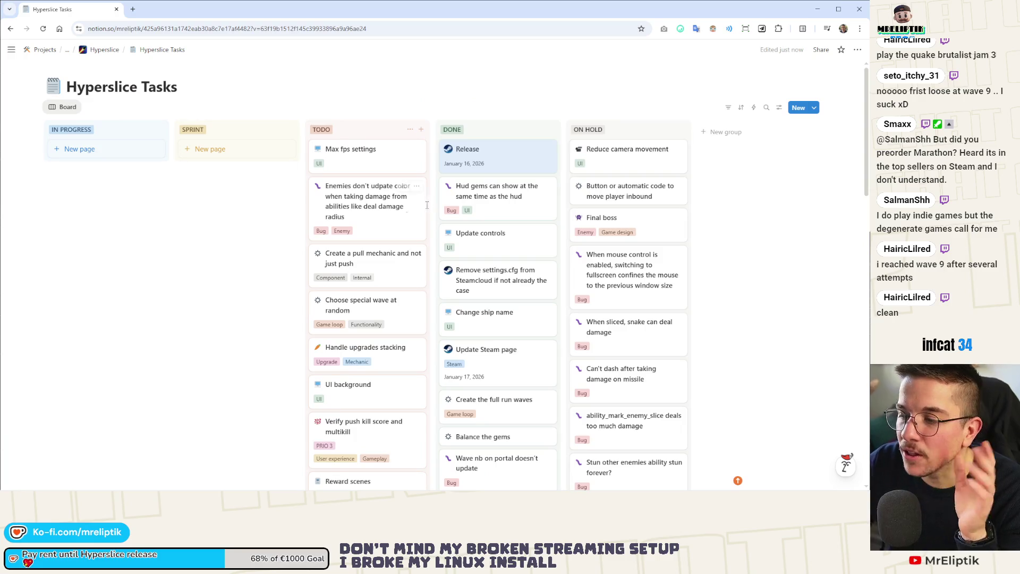
scroll(366, 214, "down", 15)
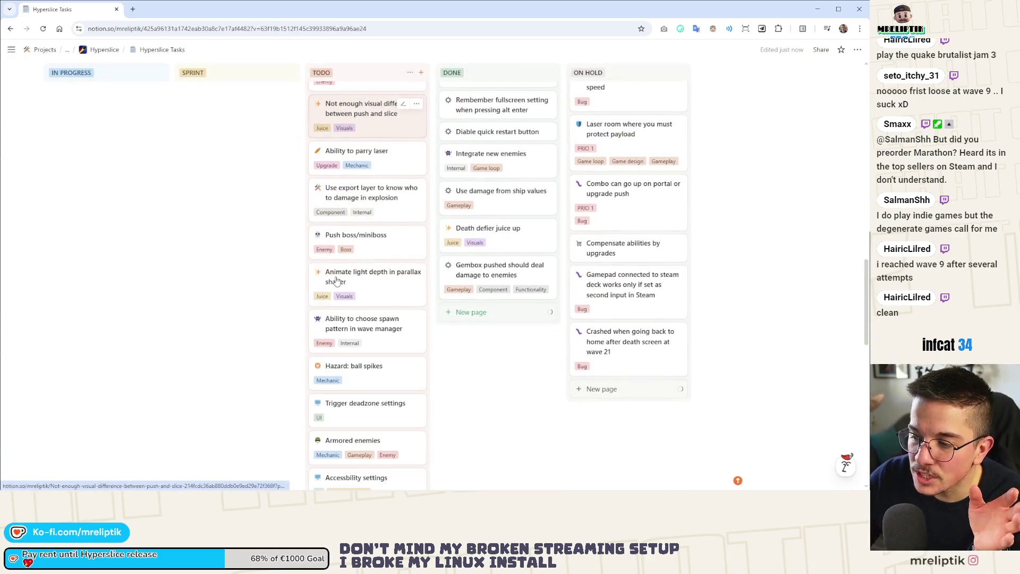
scroll(459, 354, "down", 5)
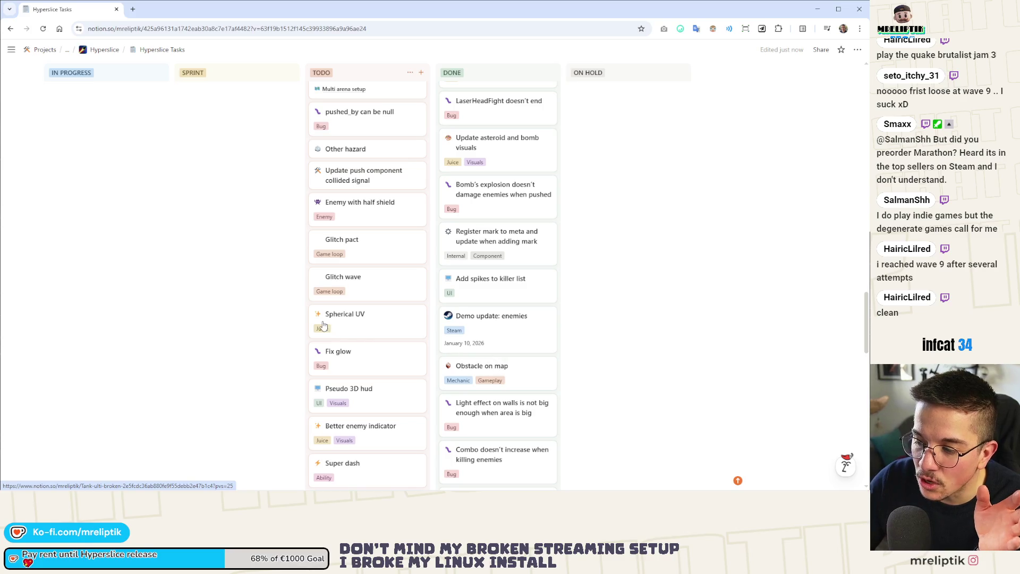
scroll(270, 292, "down", 15)
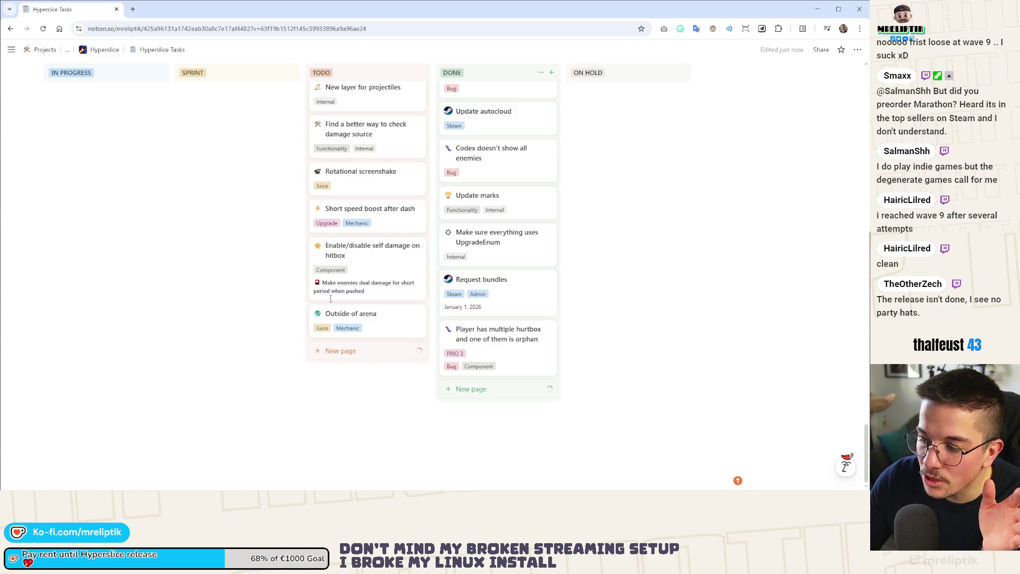
scroll(286, 327, "down", 7)
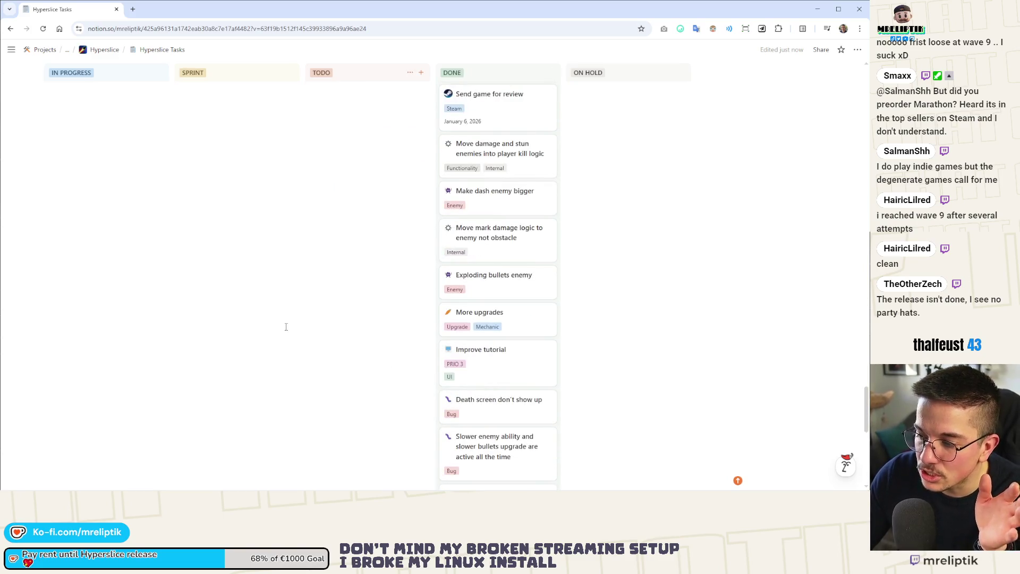
scroll(268, 264, "up", 8)
scroll(282, 267, "down", 3)
scroll(296, 270, "up", 4)
scroll(297, 272, "up", 10)
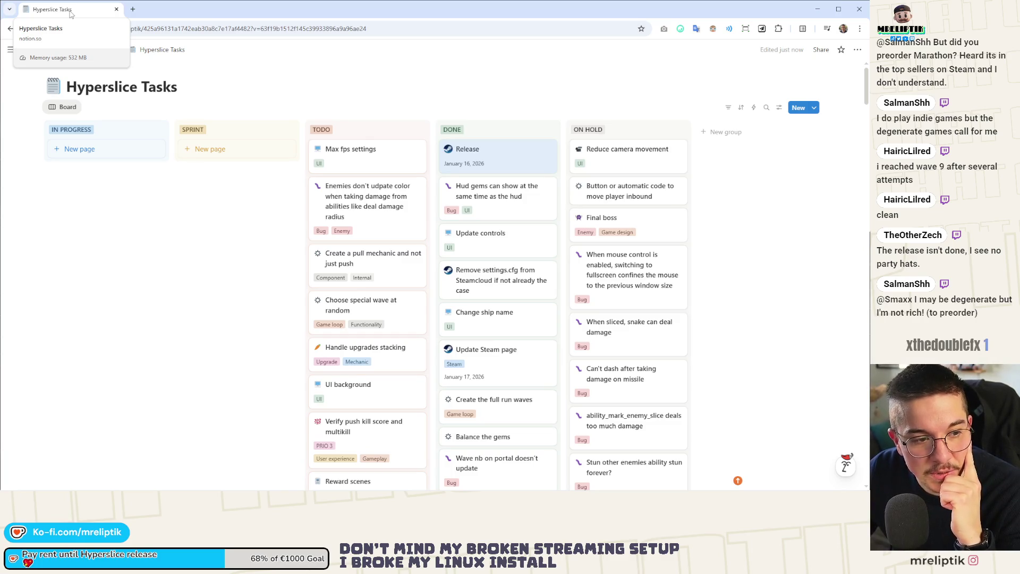
left_click(187, 28)
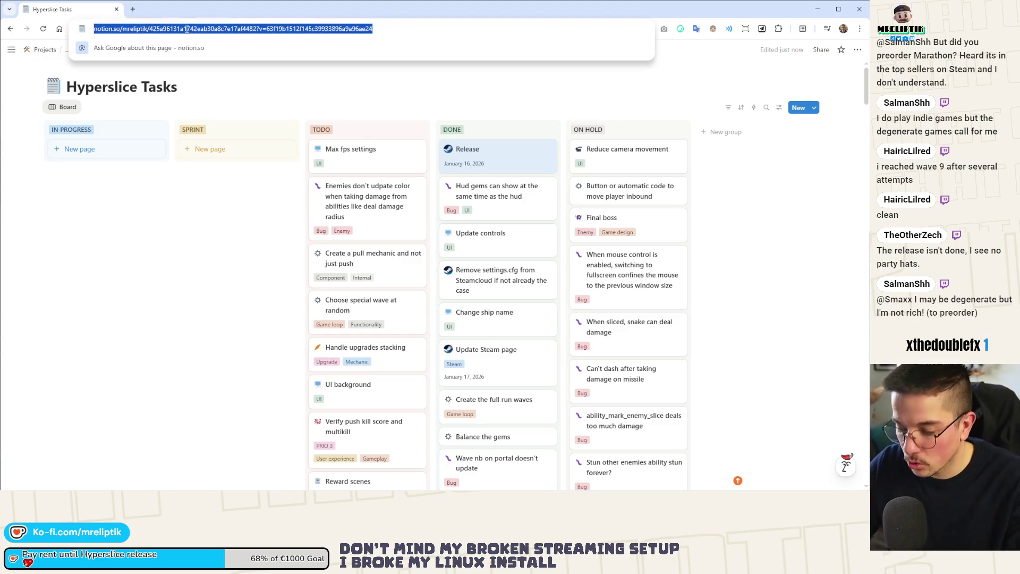
- Search for 'marathon' and scroll through the Marathon store page
type("marathon")
key("Return")
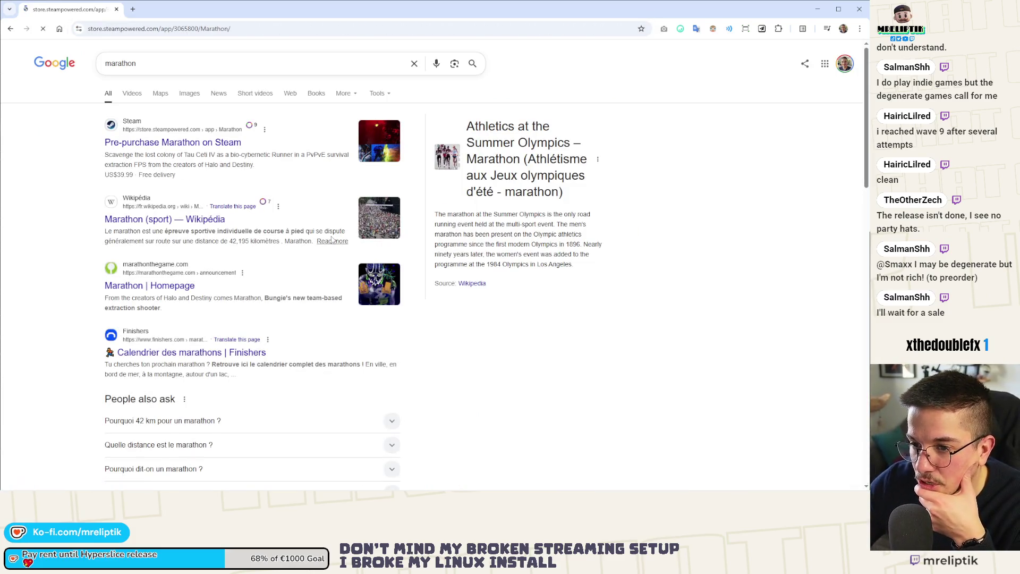
scroll(129, 337, "down", 6)
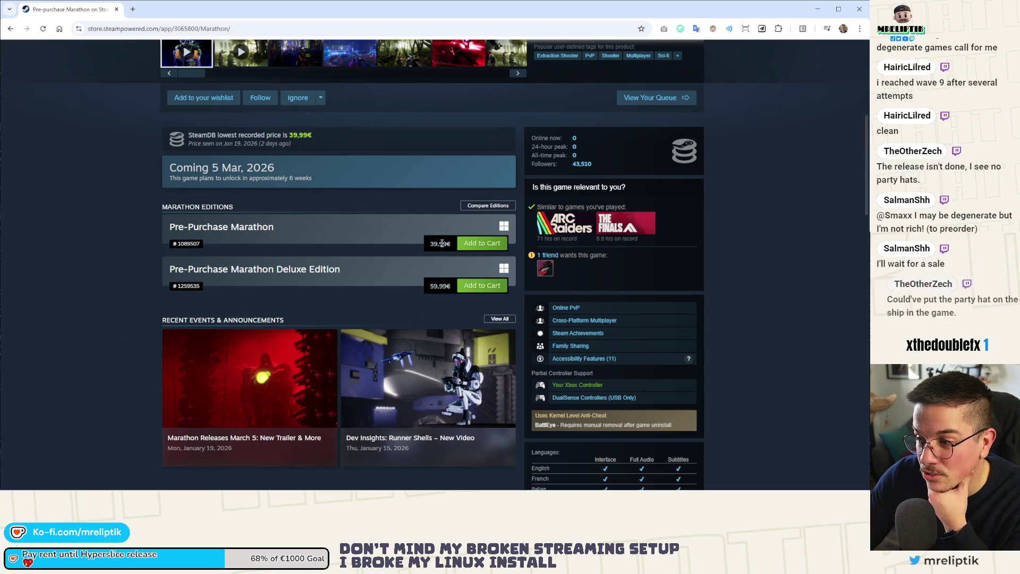
scroll(388, 247, "down", 9)
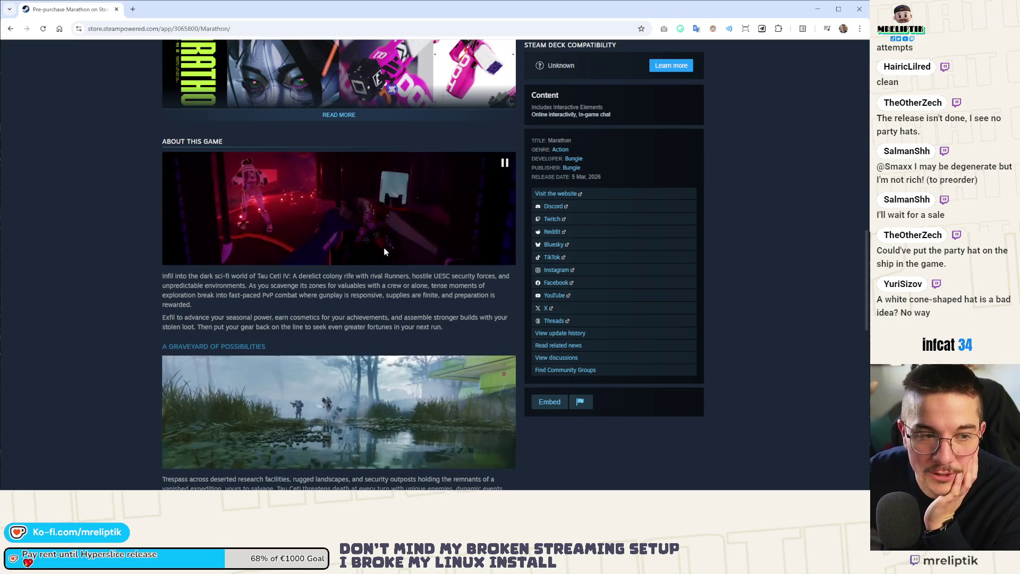
scroll(378, 263, "down", 15)
scroll(366, 276, "up", 20)
scroll(350, 289, "down", 20)
scroll(354, 296, "up", 20)
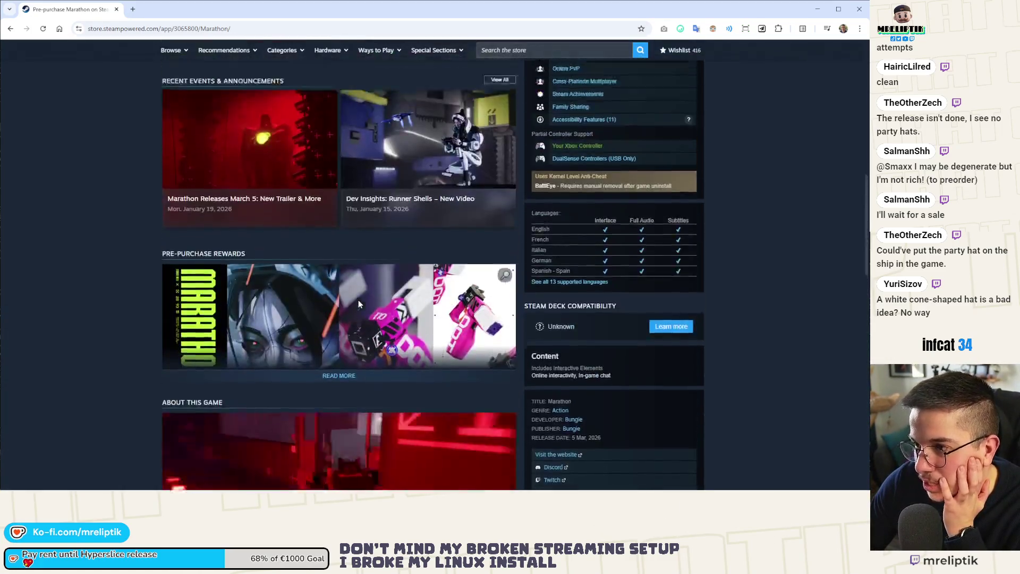
scroll(362, 301, "down", 5)
- Browse the ARC Raiders store page, then close the Steam store window
left_click(563, 269)
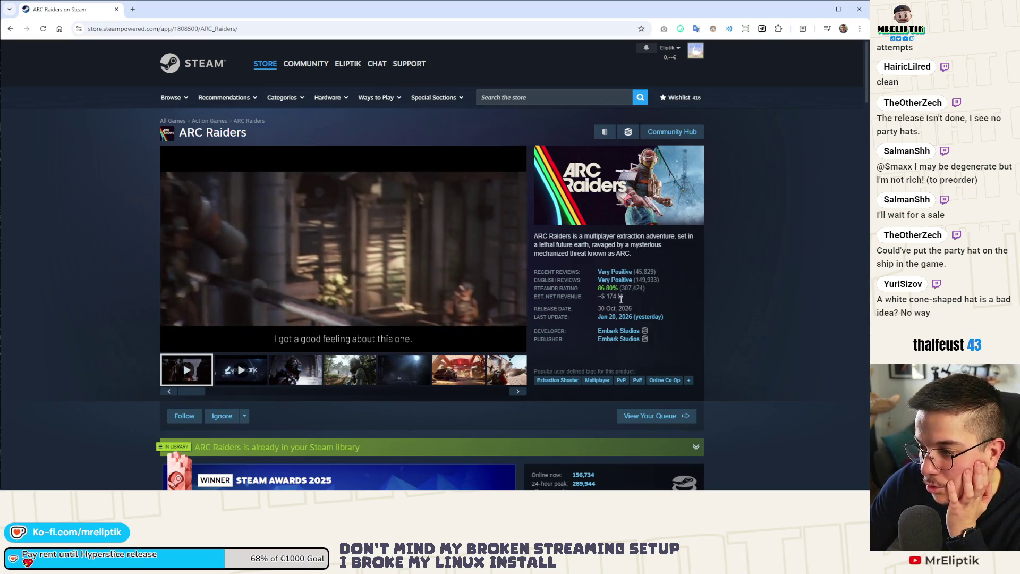
scroll(627, 302, "down", 8)
scroll(630, 304, "down", 5)
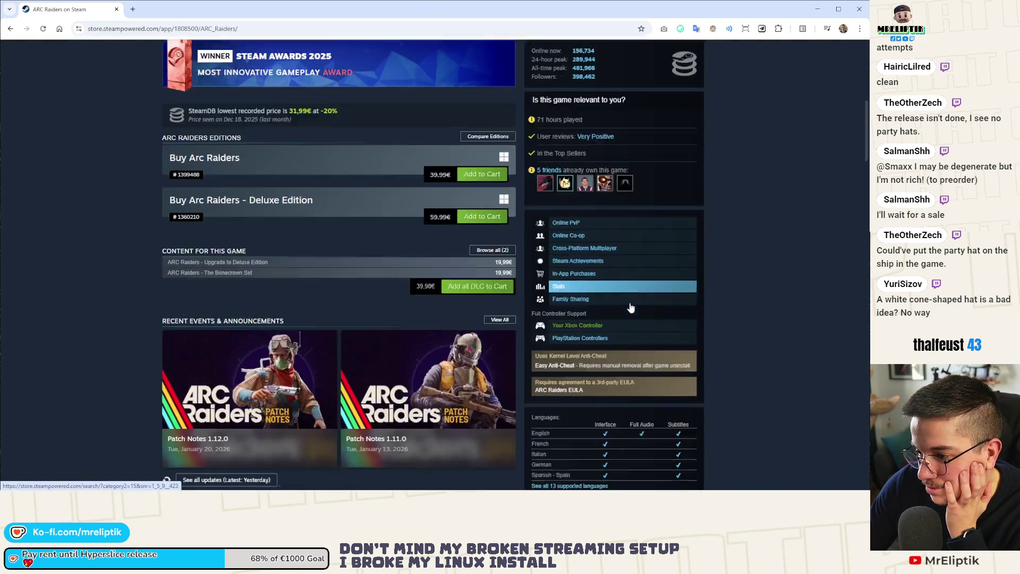
scroll(312, 289, "up", 13)
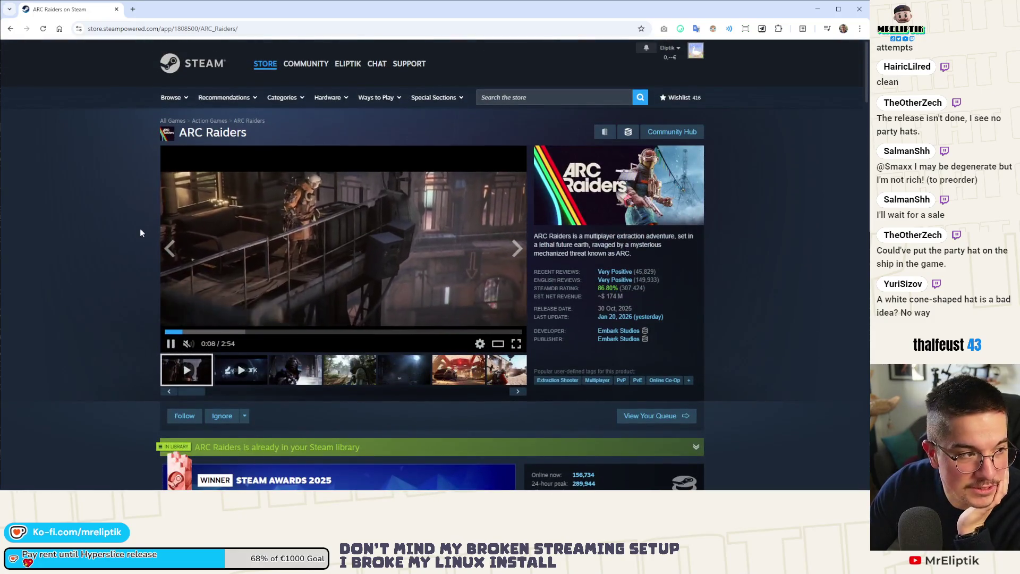
left_click(117, 10)
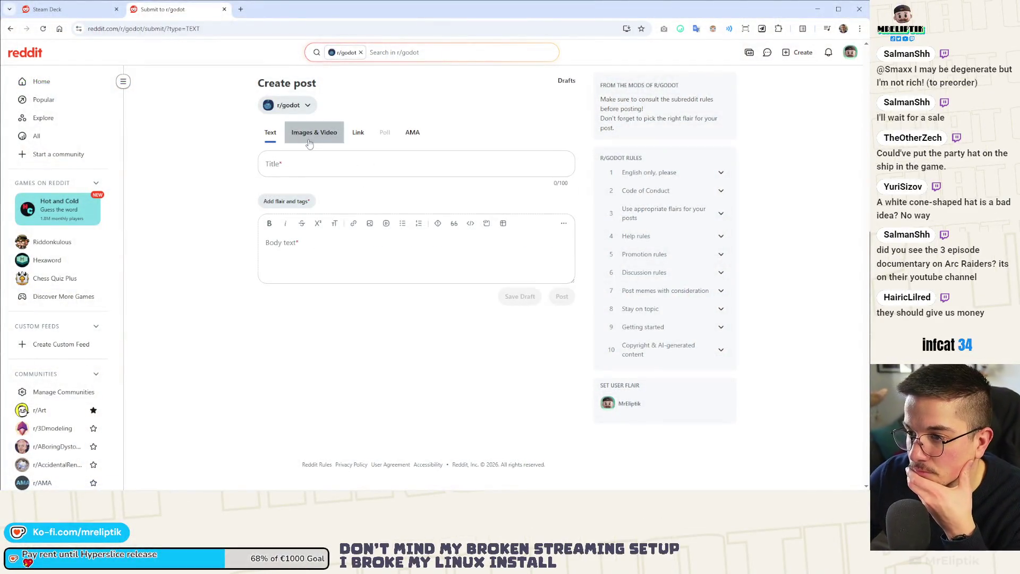
- Switch the r/godot post to the Images & Video type
left_click(314, 132)
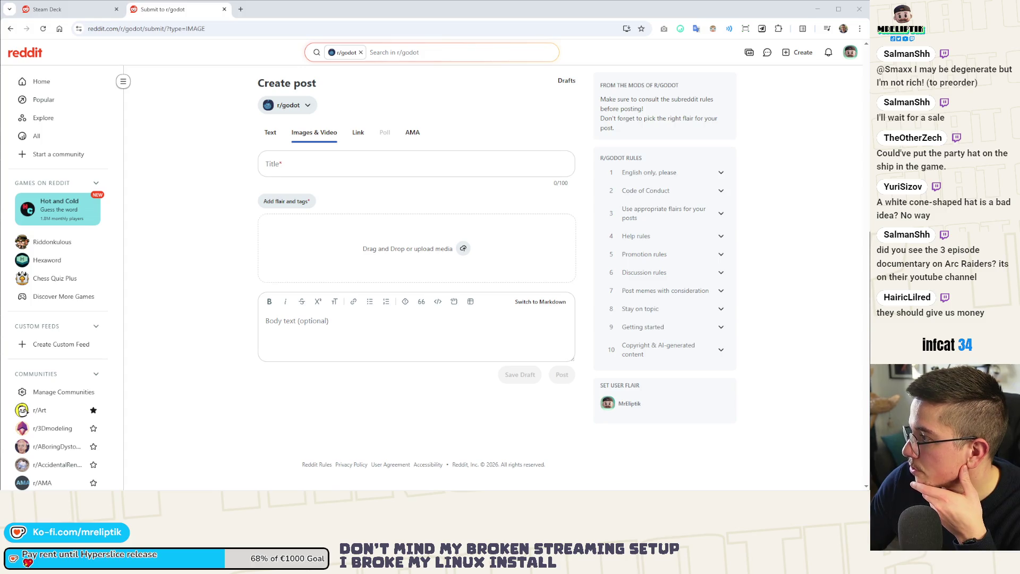
- Drop hyperslice_release_trailer_out_now_small.mp4 into the post's media box, then switch to r/SteamDeck
left_click_drag(601, 250, 350, 270)
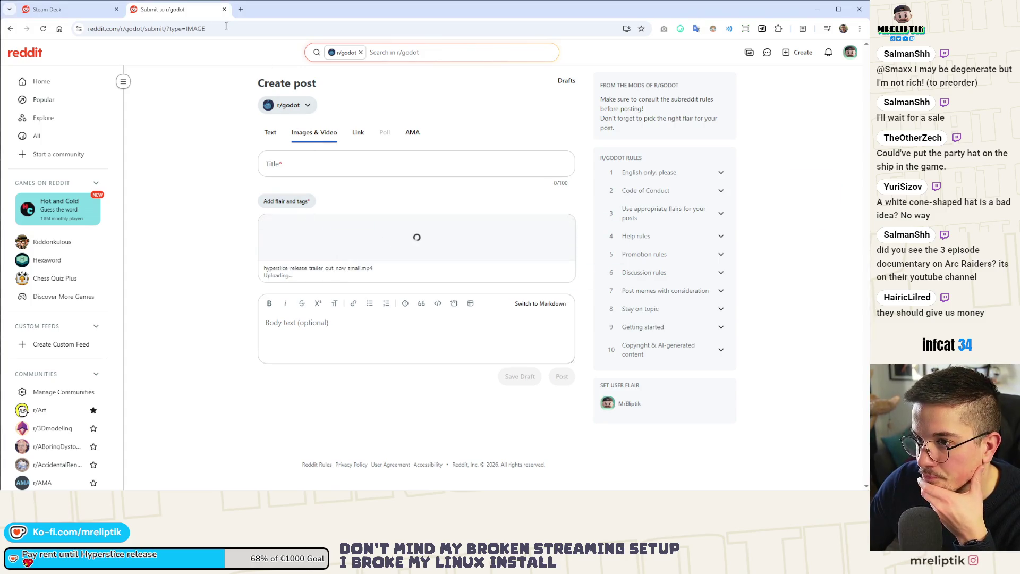
key("ctrl+Page_Up")
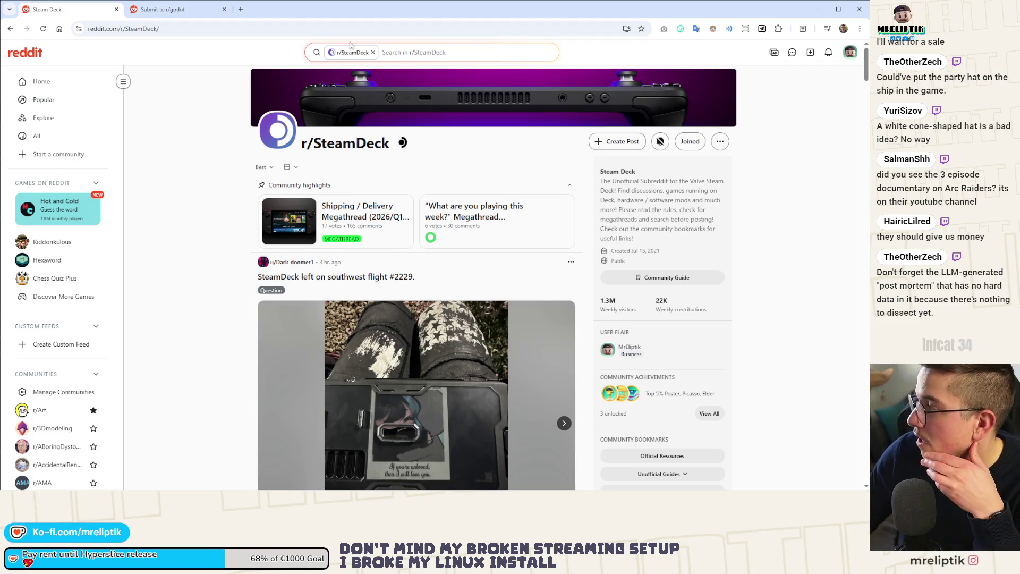
- Return to the Submit to r/godot tab, where the trailer has finished uploading
left_click(159, 9)
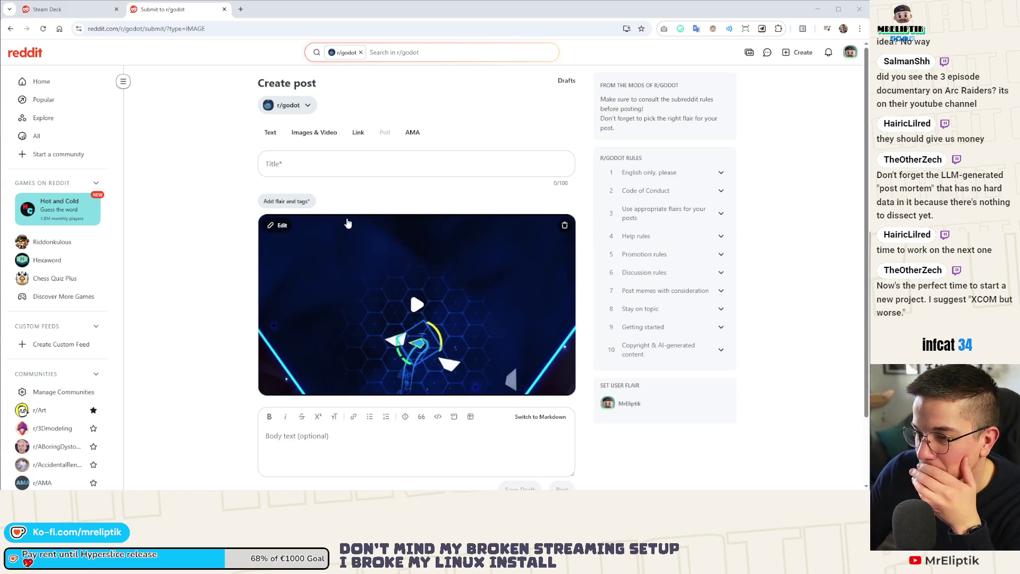
- Set a later frame as the trailer's thumbnail and title the post 'My game Hyperslice is out!'
left_click(278, 225)
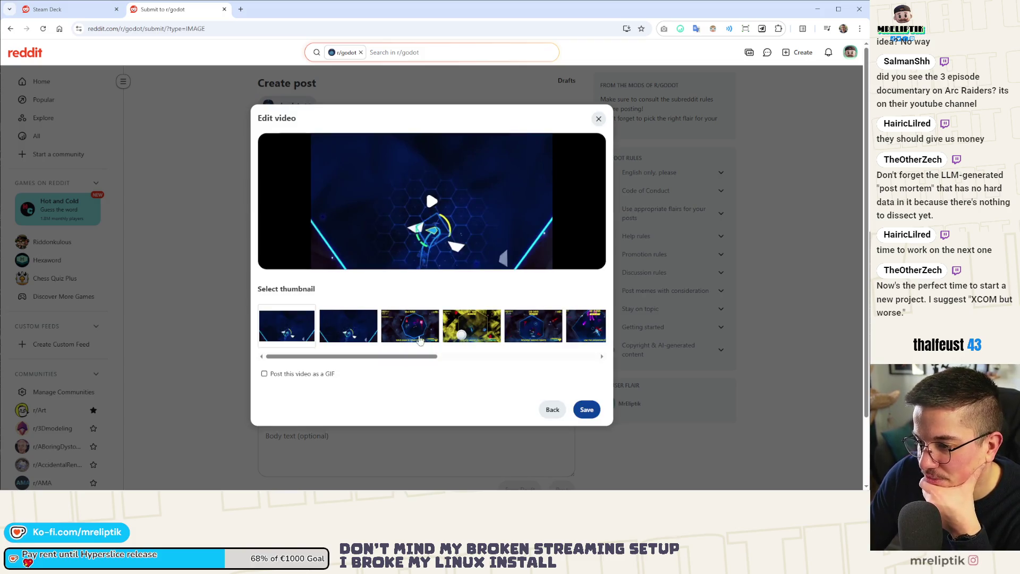
left_click_drag(411, 357, 525, 359)
left_click(546, 325)
left_click(593, 413)
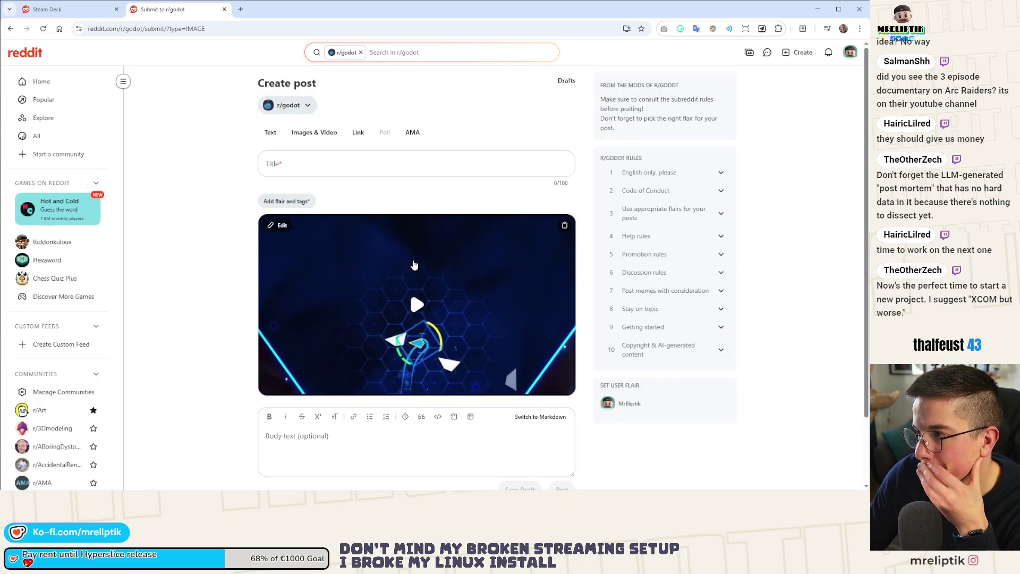
left_click(329, 165)
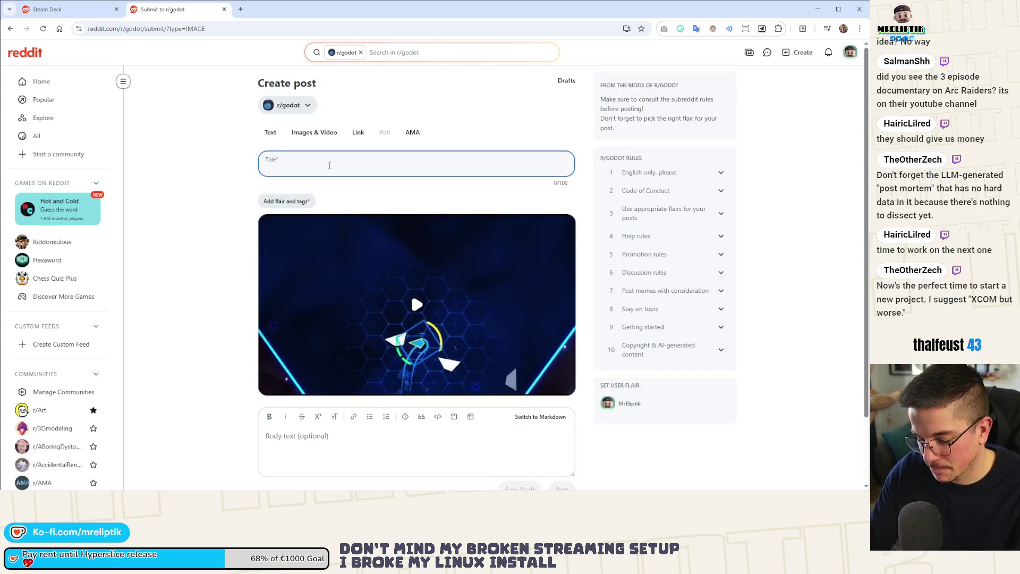
type("My game Hyperslice is out")
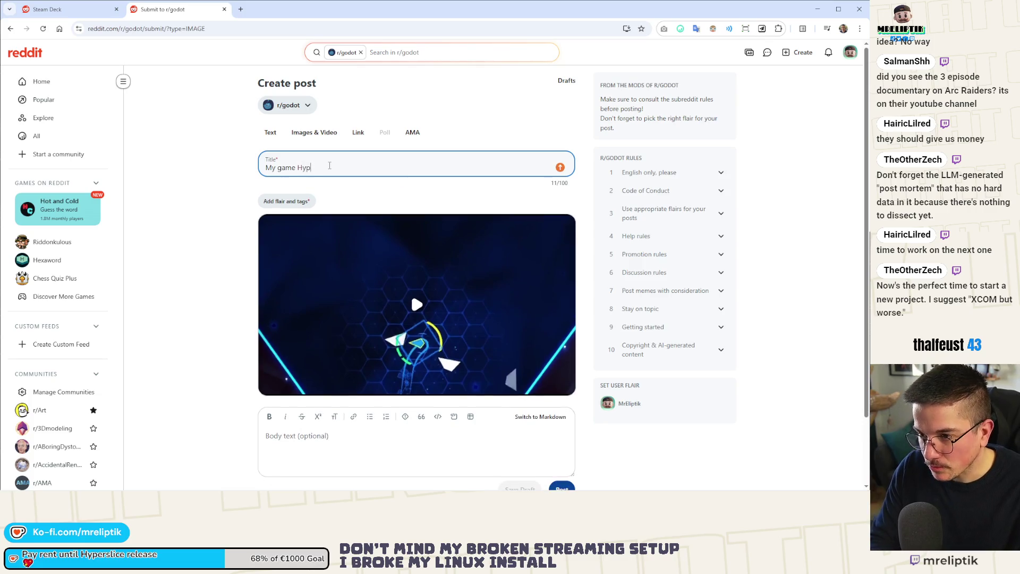
type("!!")
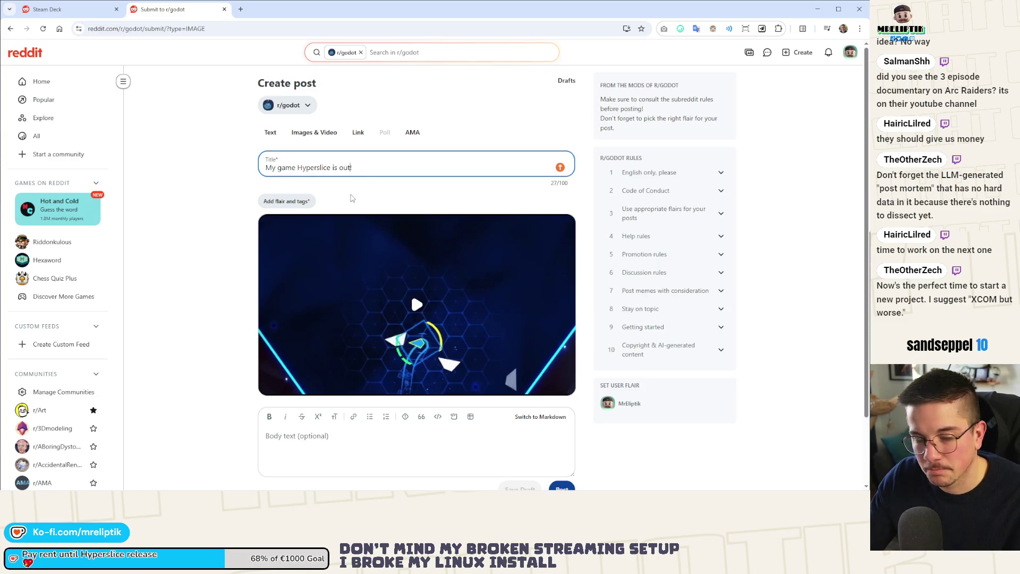
- Write the body fun fact about still using Godot 3.6, with blank lines above it
scroll(326, 372, "down", 2)
left_click(326, 368)
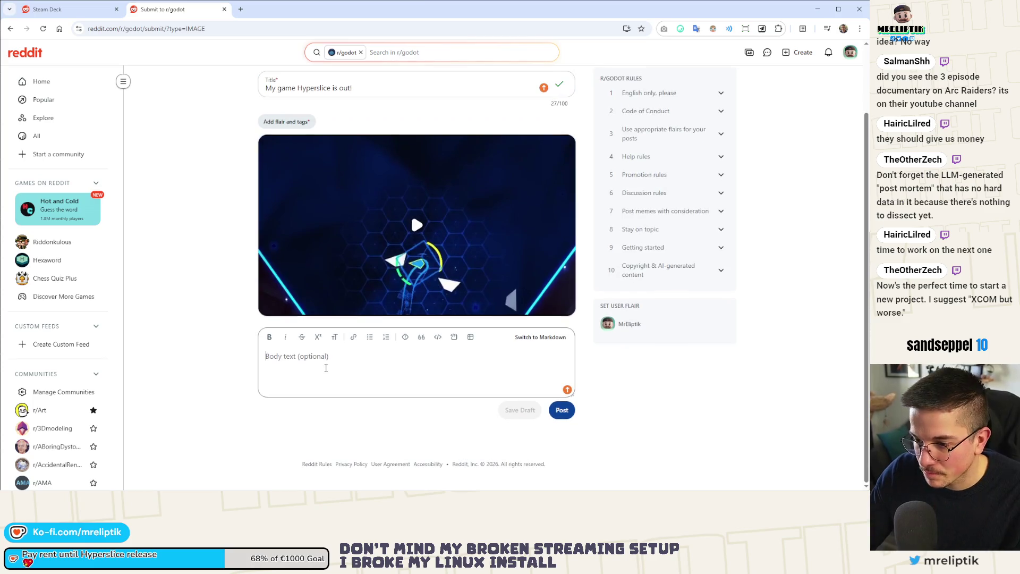
type("Fun fact, ")
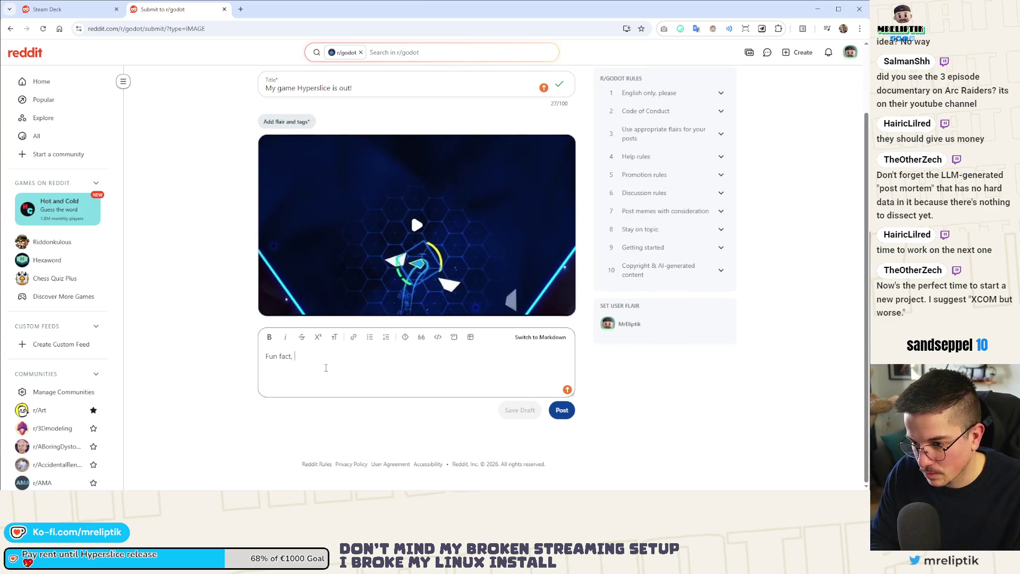
type("it's still using Godot 3.6. I'm wondering ")
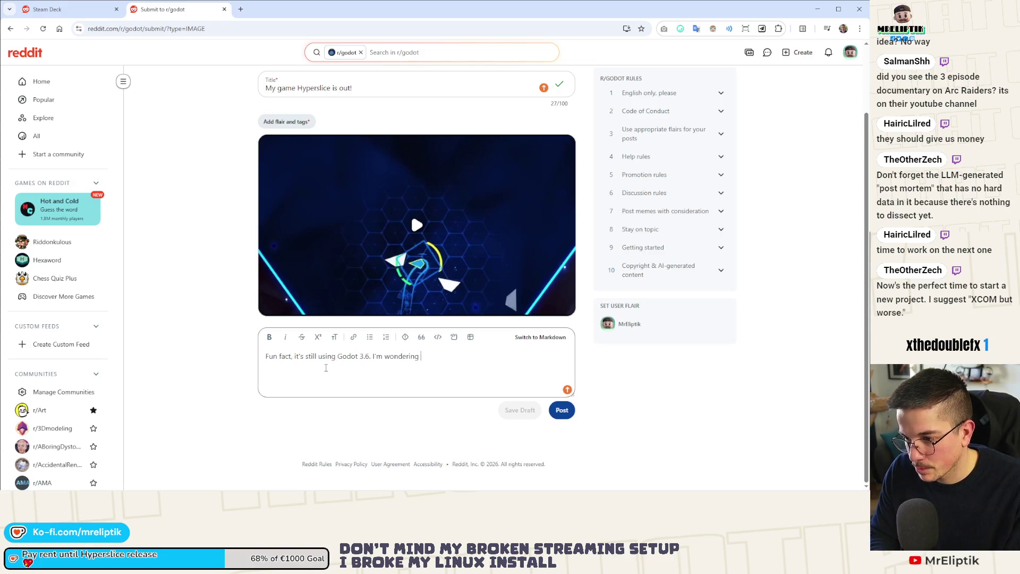
type("how many game")
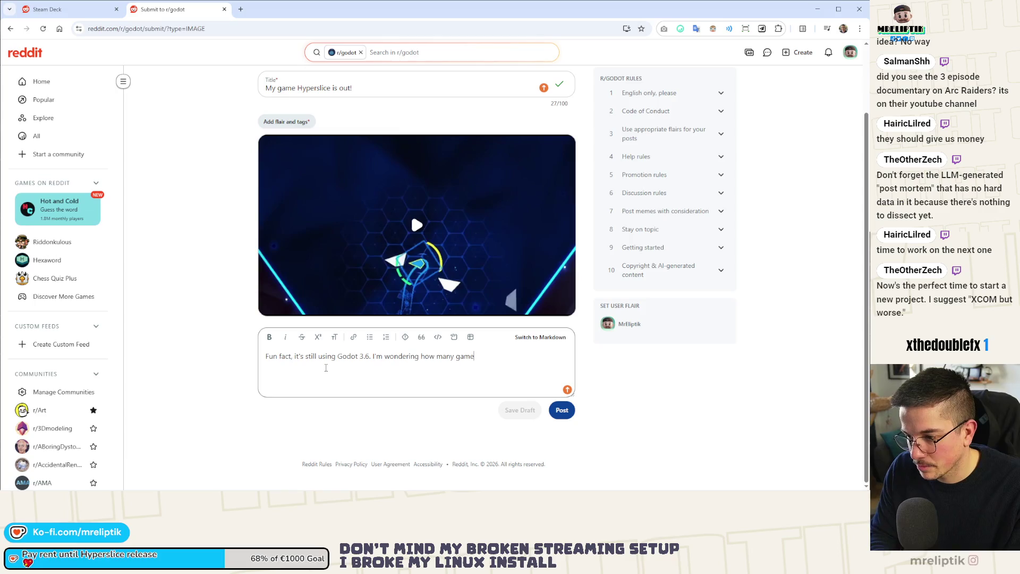
type("s are still ")
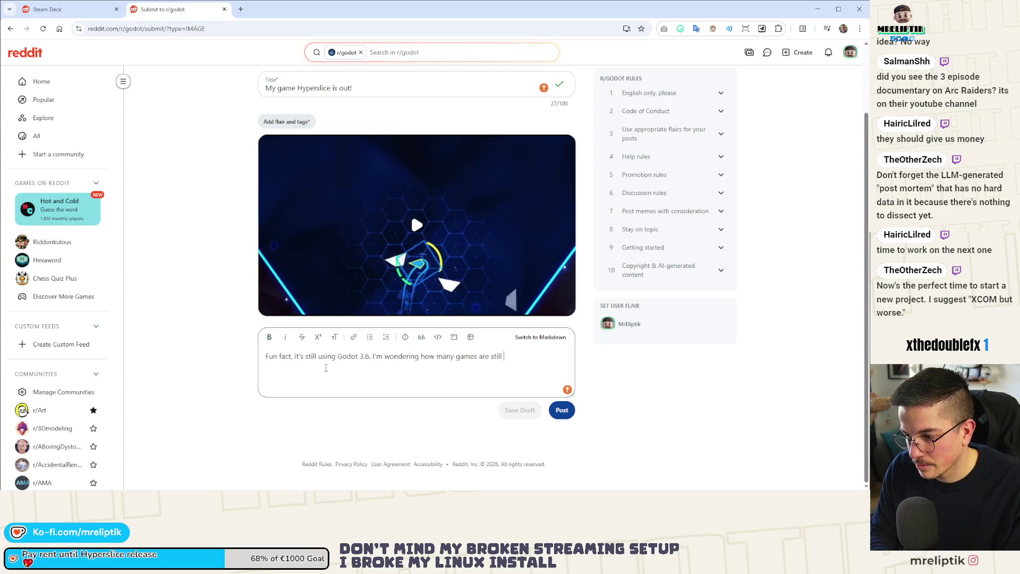
type("using Godot")
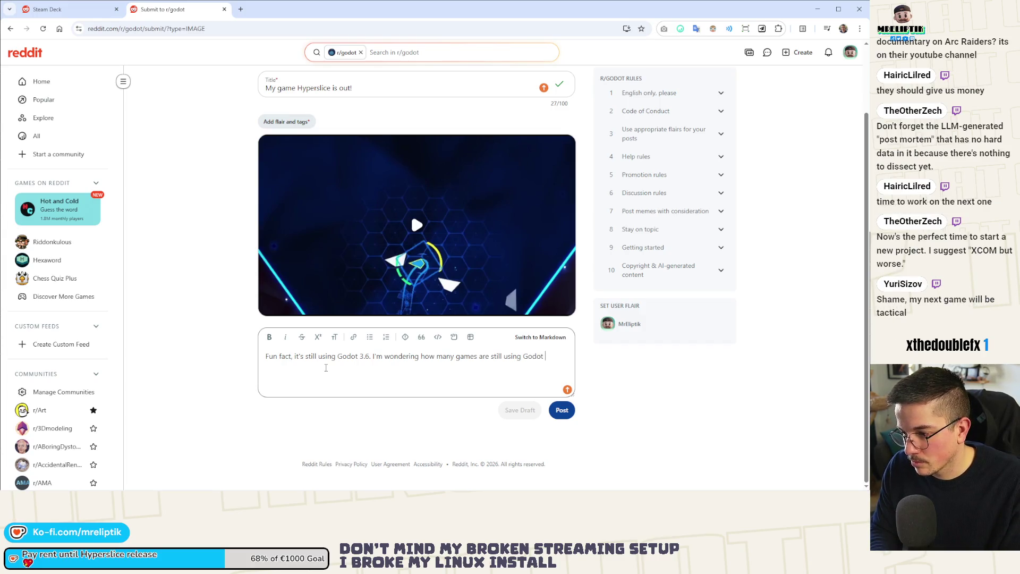
key("BackSpace")
type("3")
left_click(265, 355)
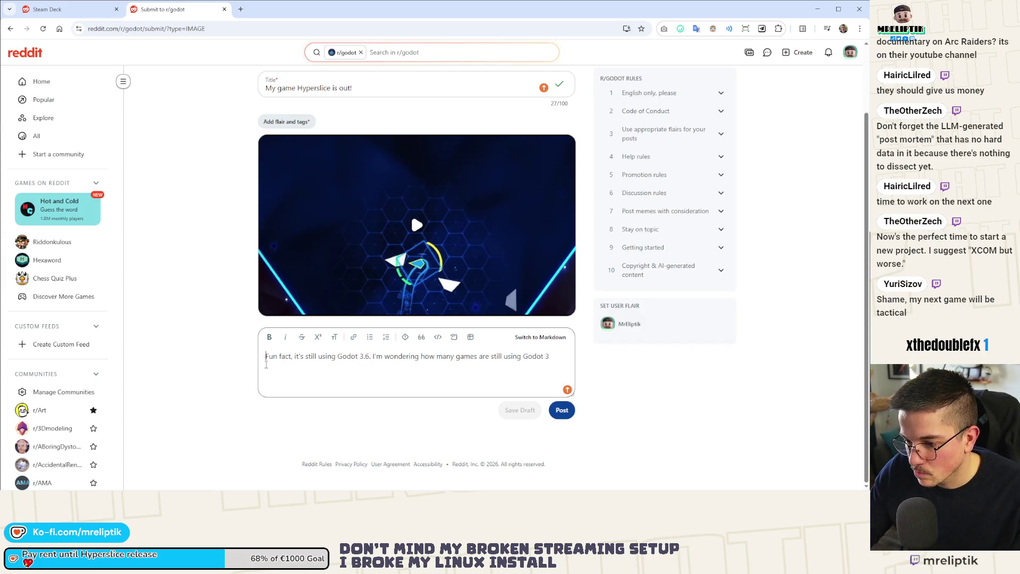
key("Return")
key("Return")
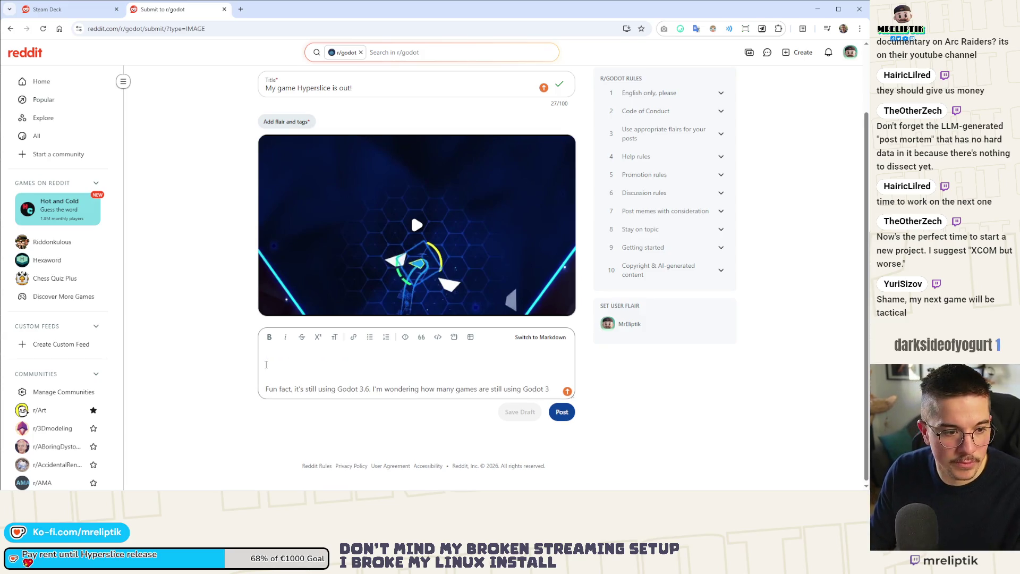
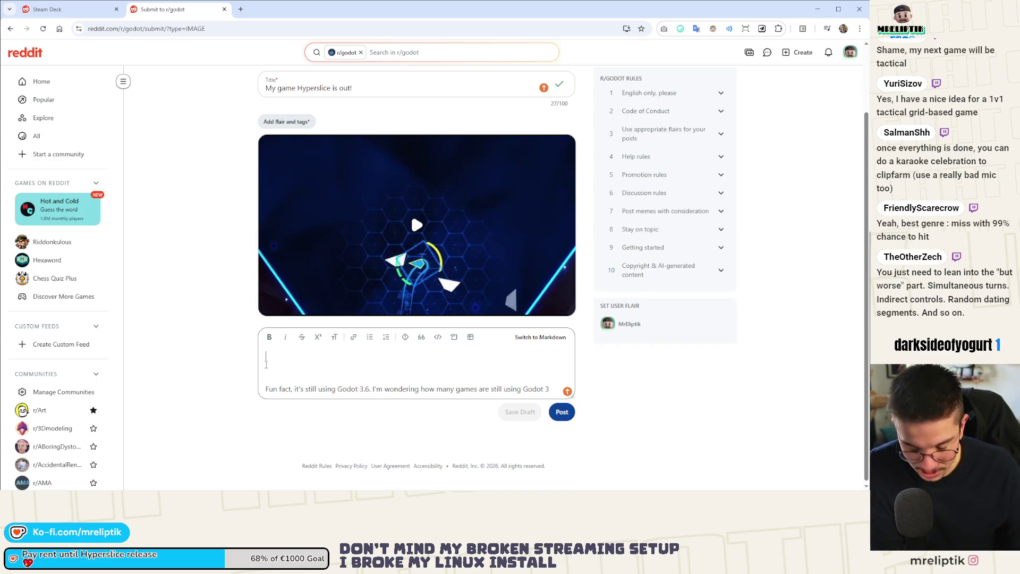
- Bring up the Windows search to launch Quick Share over the unfinished r/godot draft
key("super")
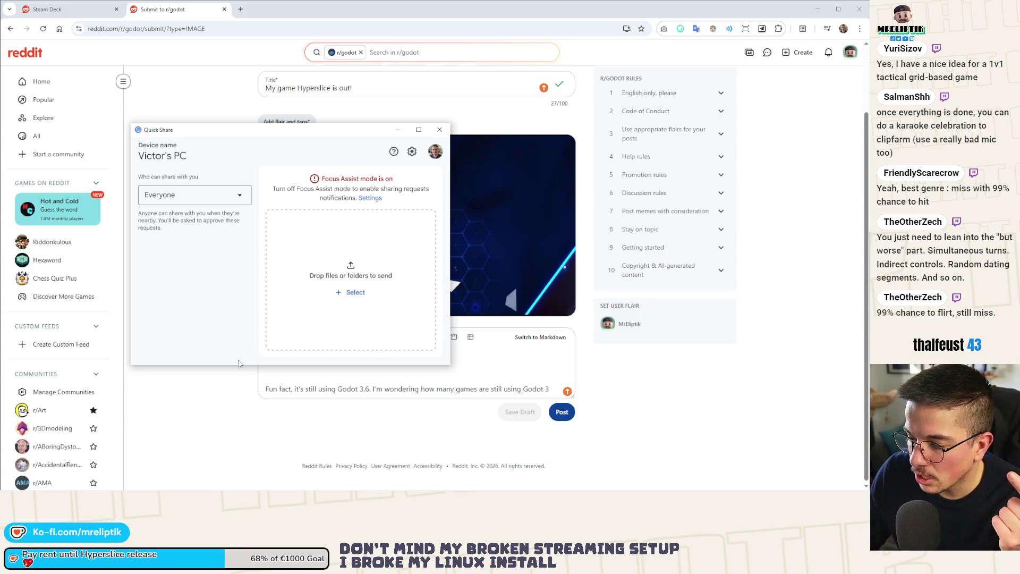
- Nudge the Quick Share window slightly right, then close it
mouse_move(239, 490)
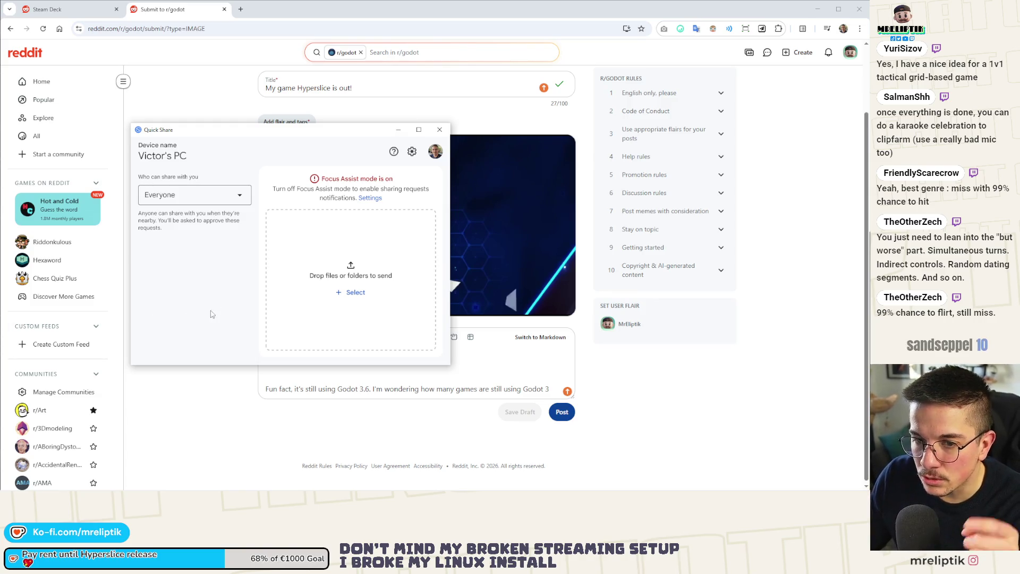
left_click_drag(275, 134, 299, 137)
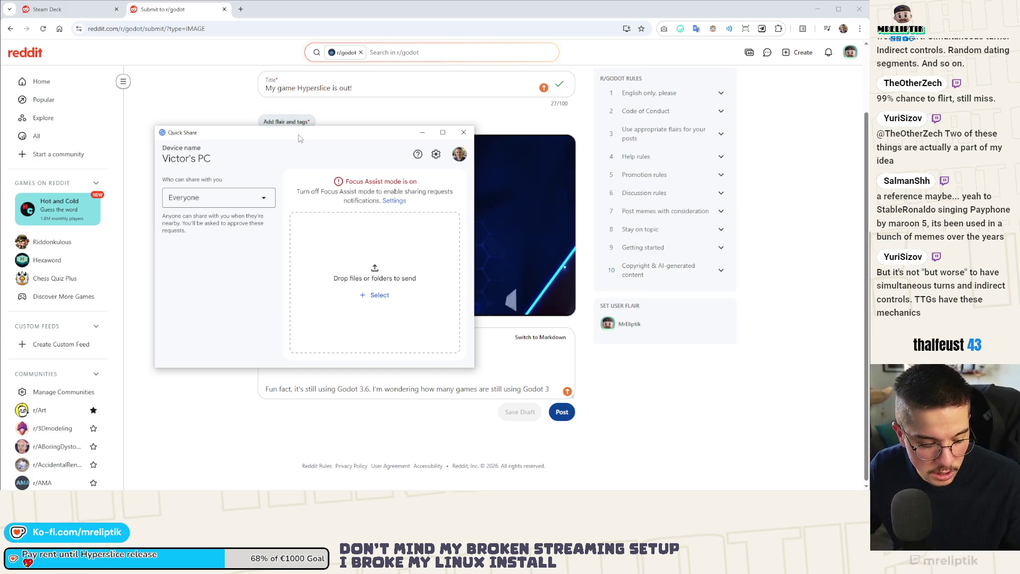
left_click(464, 132)
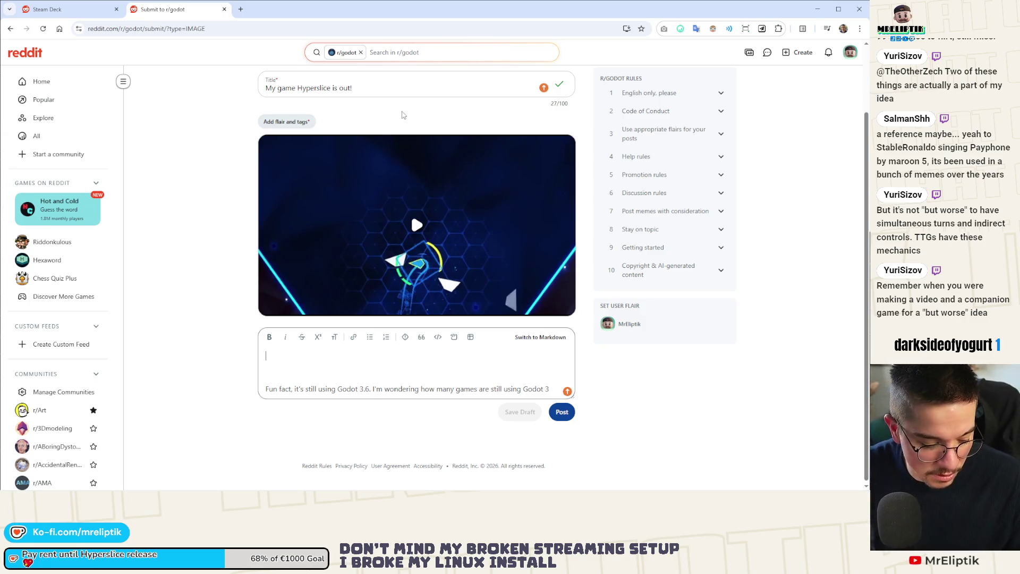
mouse_move(609, 490)
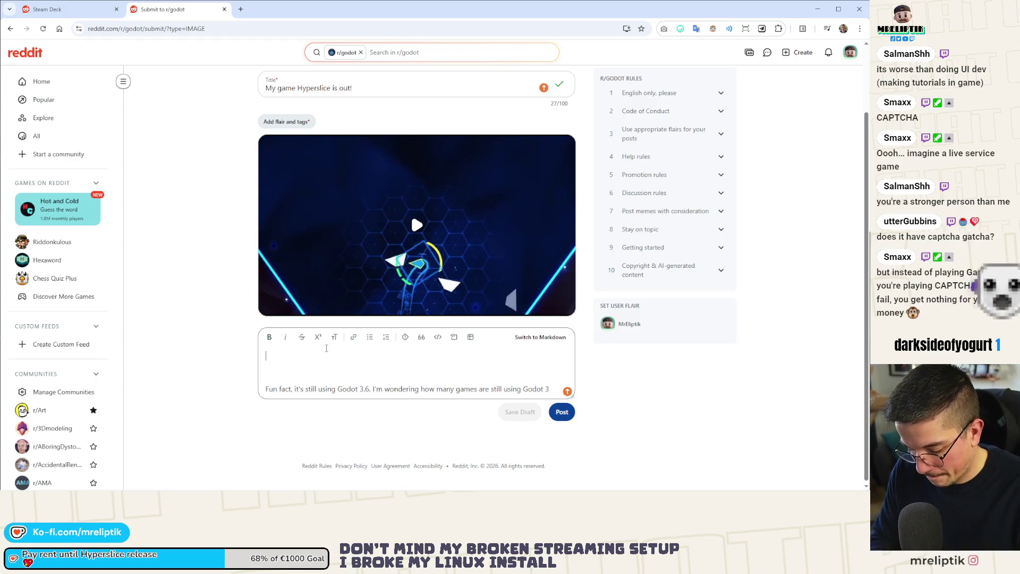
- Write that Hyperslice finally released on Steam and Itch, an arena roguelike where the dash is your only weapon
type("T")
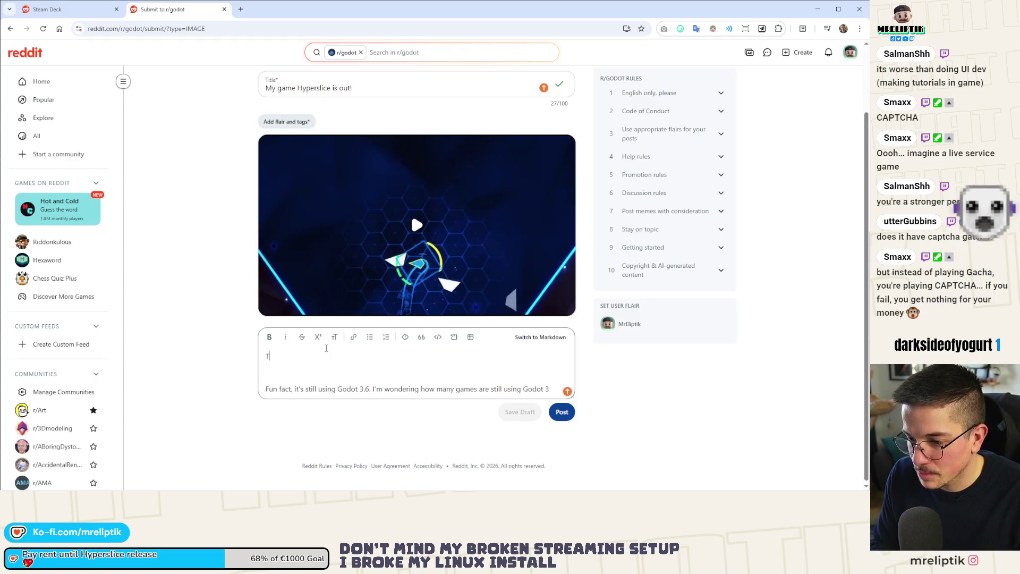
type("hat's it, ")
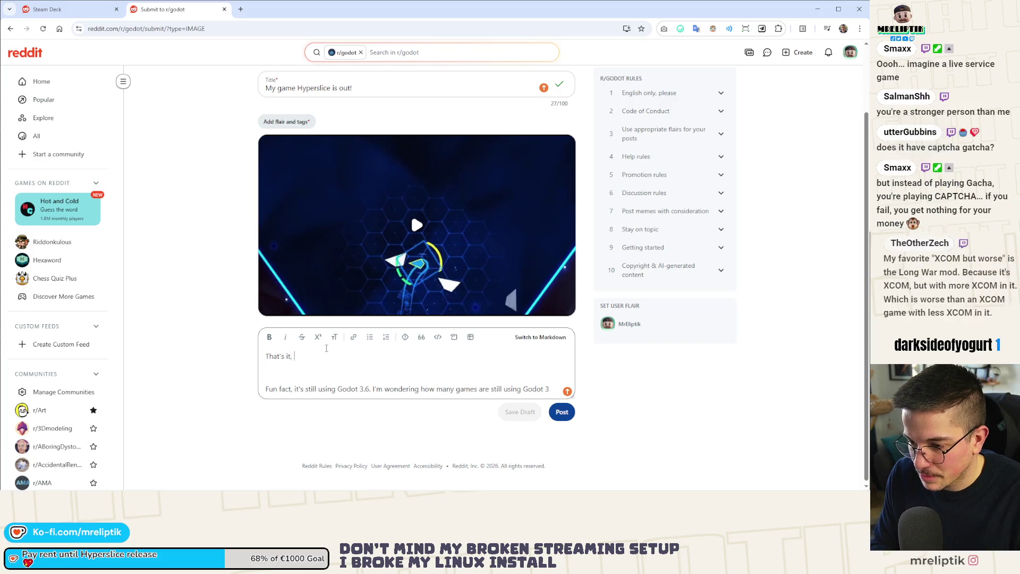
type("my game Hy")
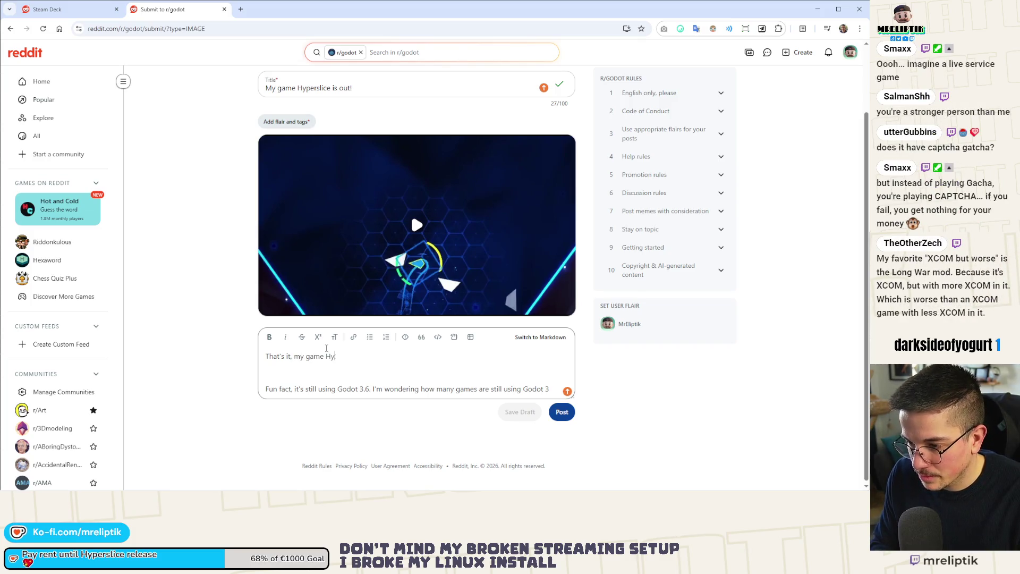
type("perslice fi")
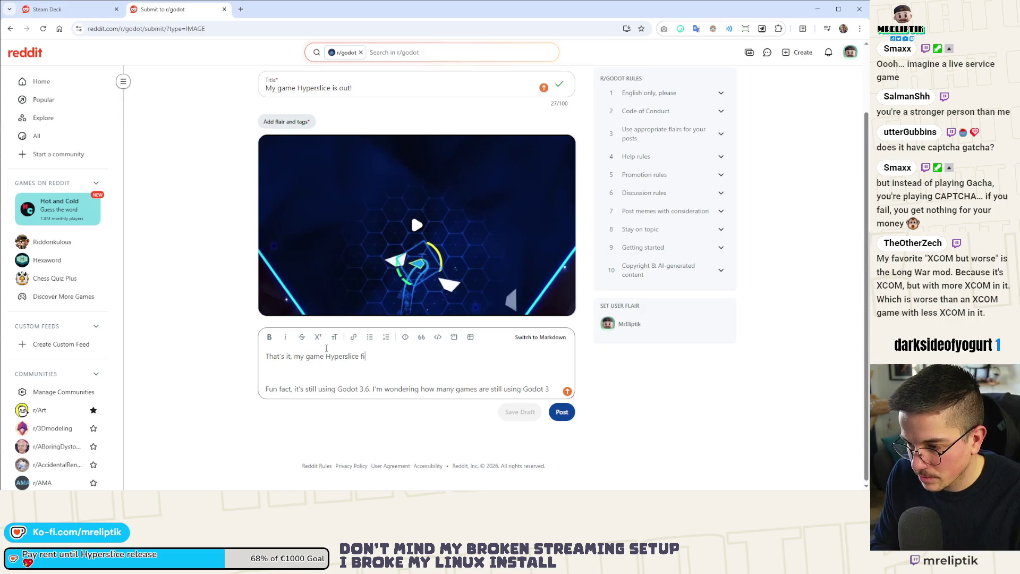
type("nally released on S")
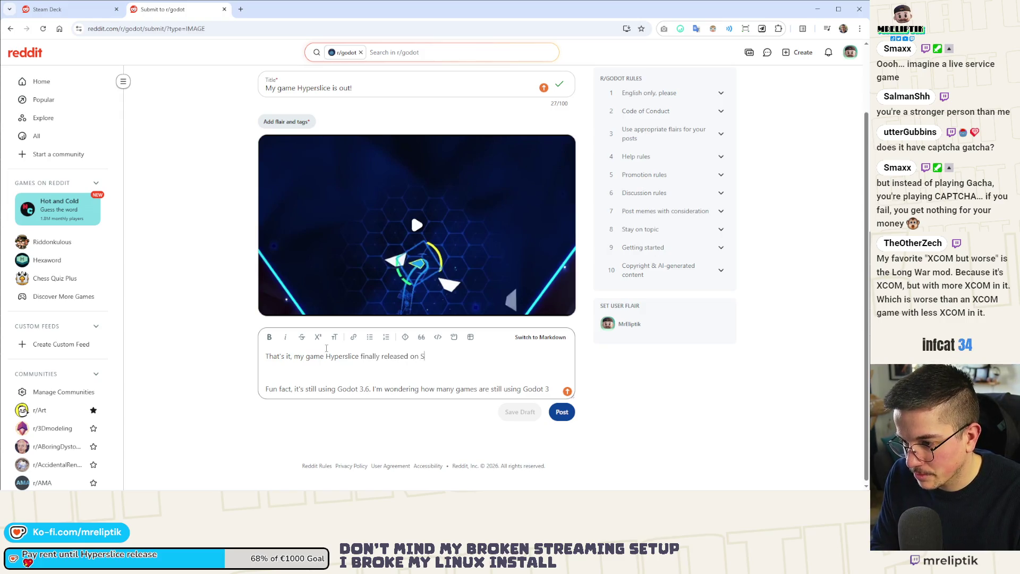
type("team and Itch!")
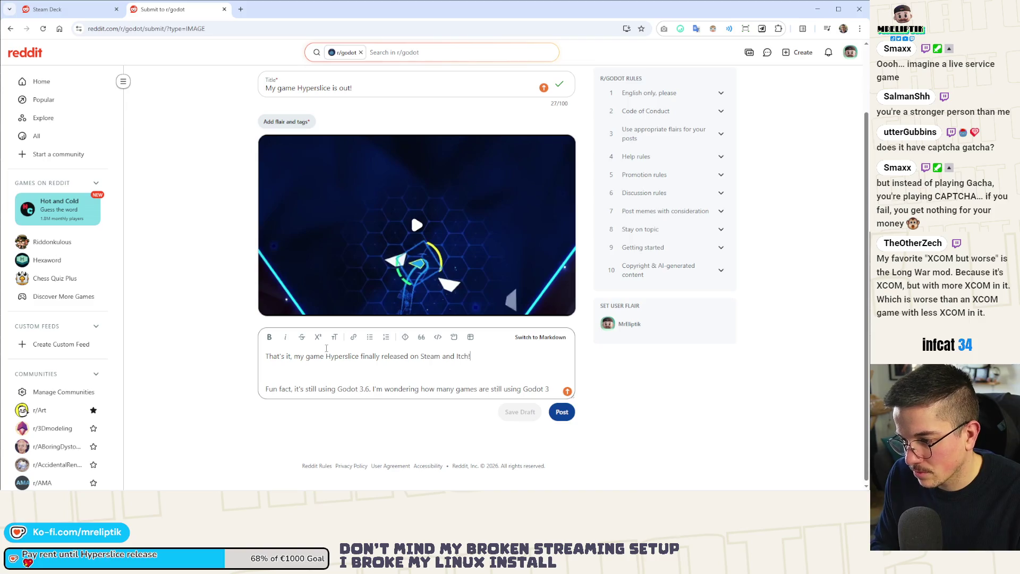
key("Return")
type("Ity'")
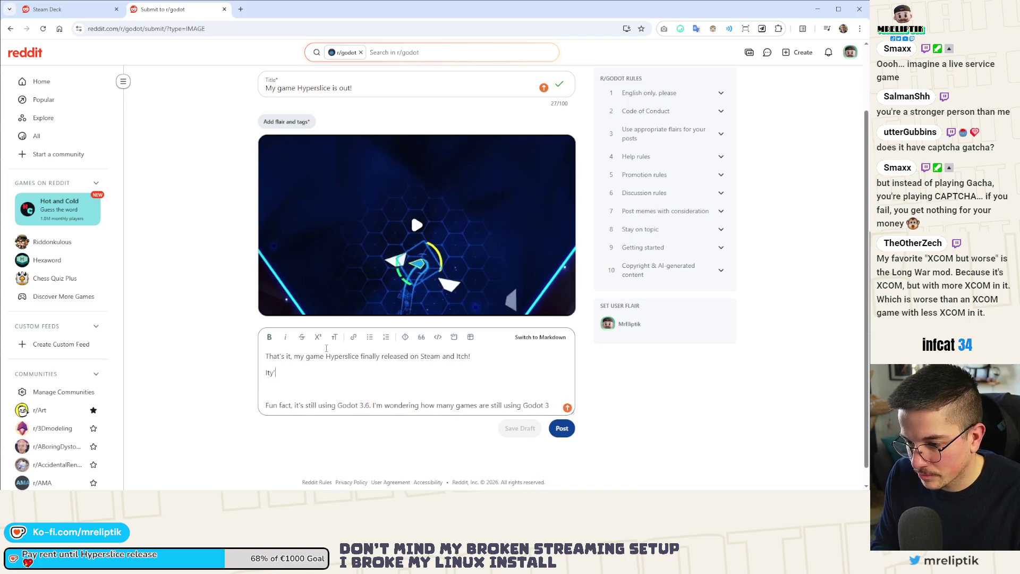
type("an ")
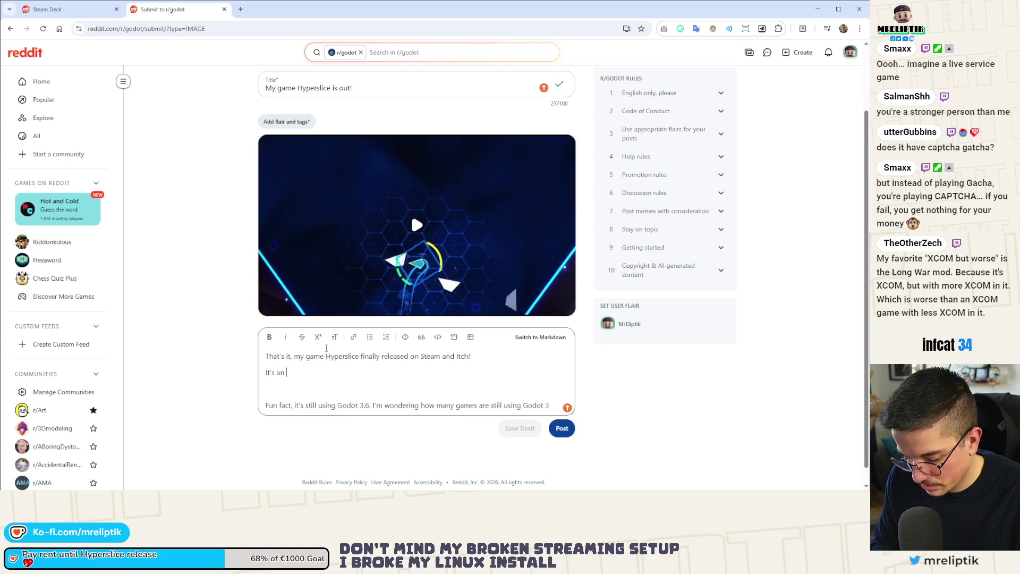
type("arena roguelike where y")
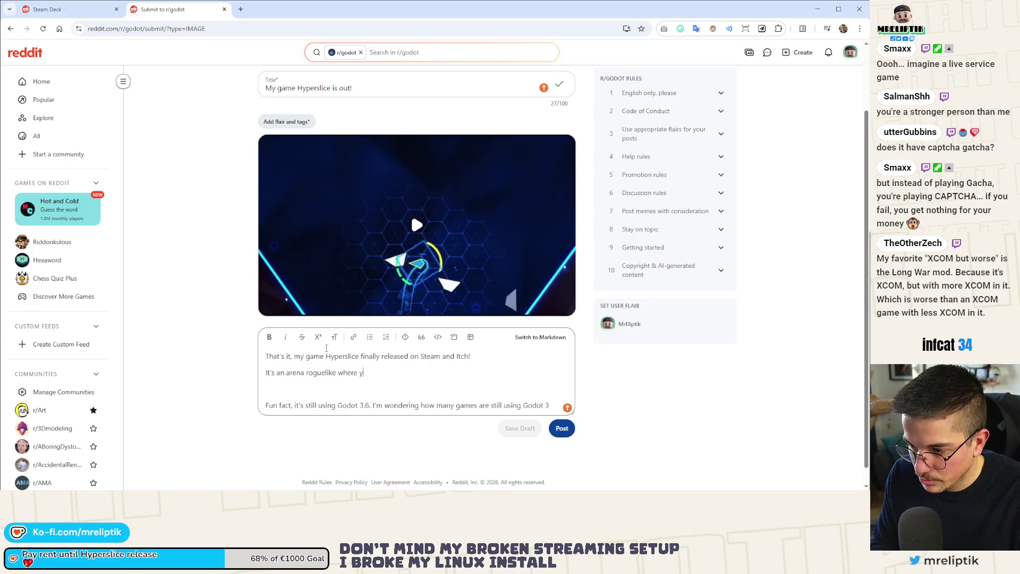
type("our only weapo")
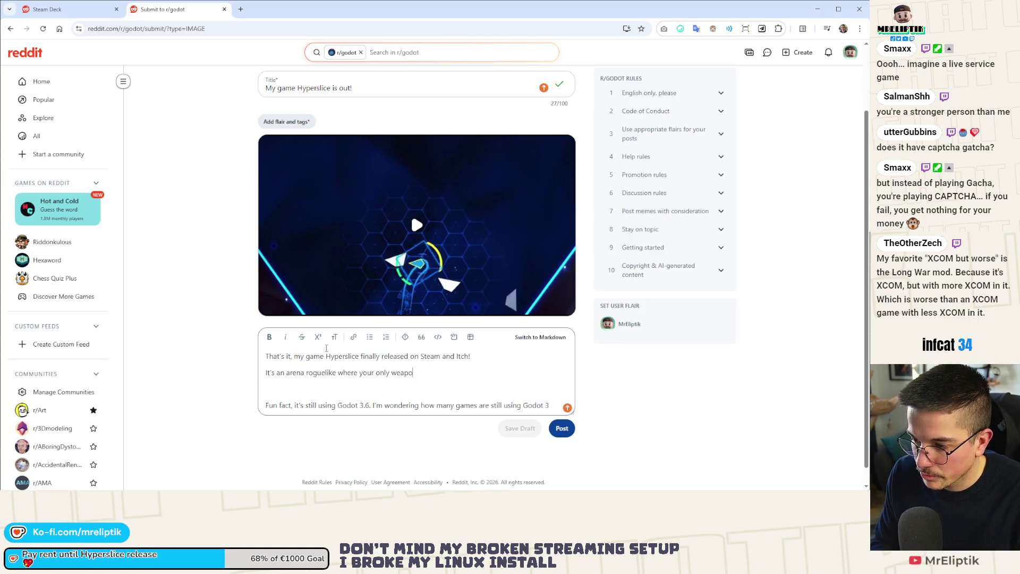
type("n is your dah.")
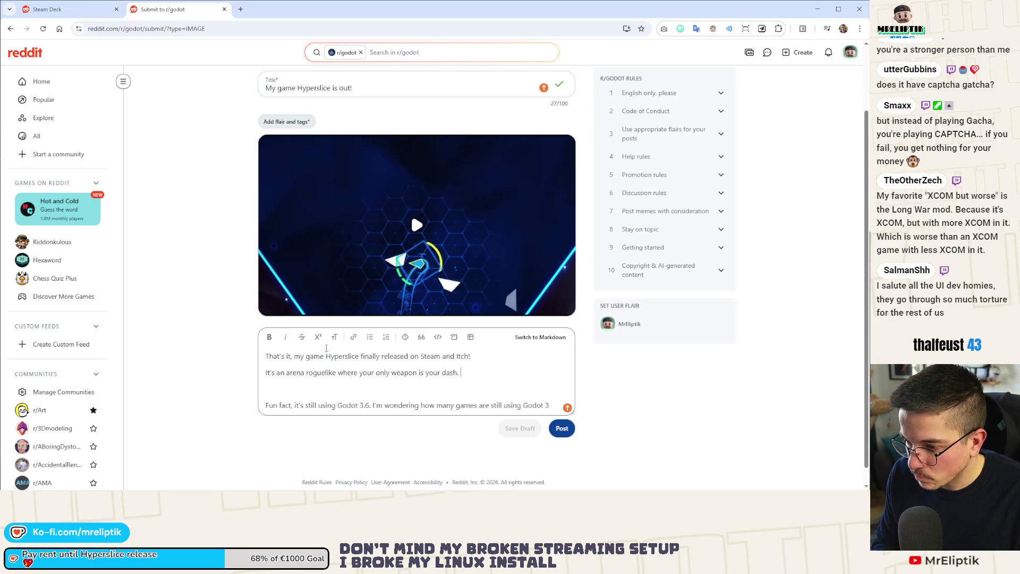
key("Return")
key("BackSpace")
- Add that it supports Windows, Linux and Steamdeck for under 5 bucks, then begin the next paragraph
type("It ")
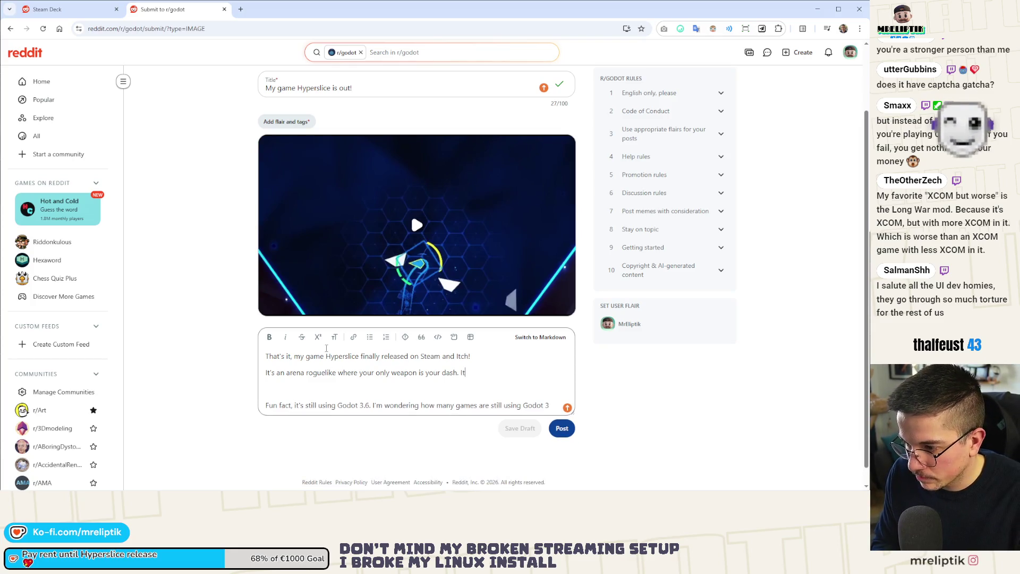
type("supports")
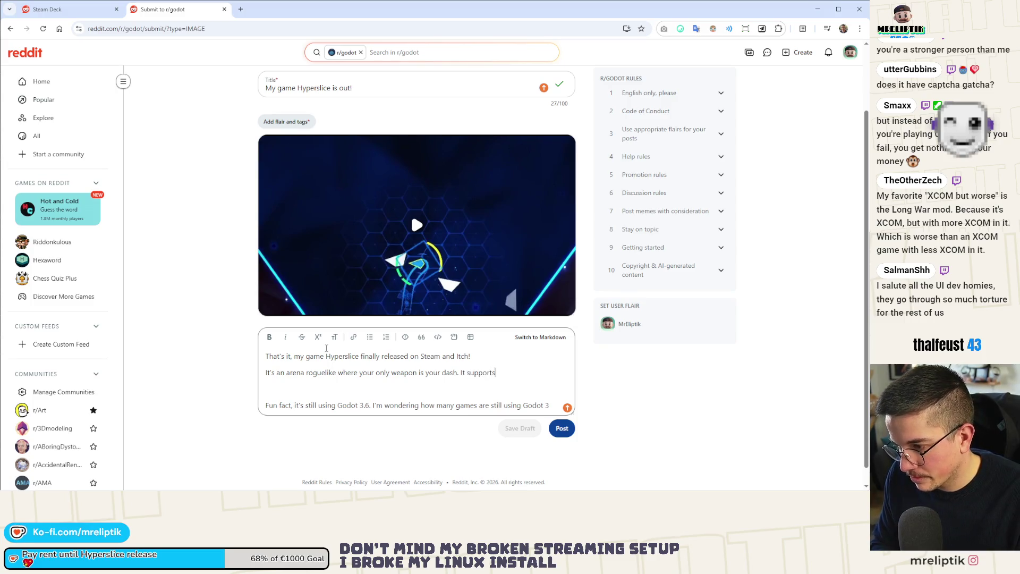
type(" Windows lin")
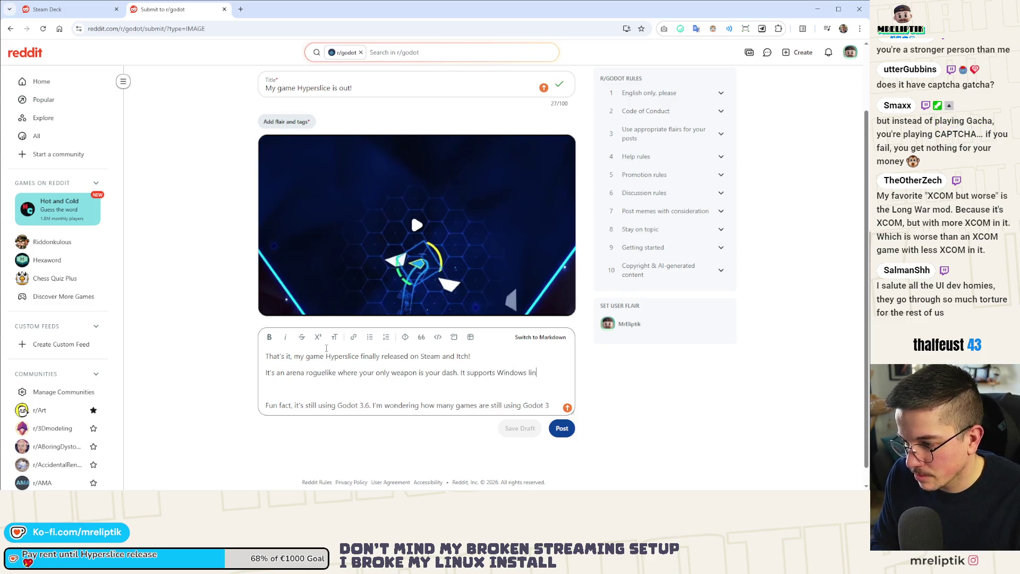
key("BackSpace")
key("BackSpace")
key("BackSpace")
type(", Linux and Steamdeck and cos")
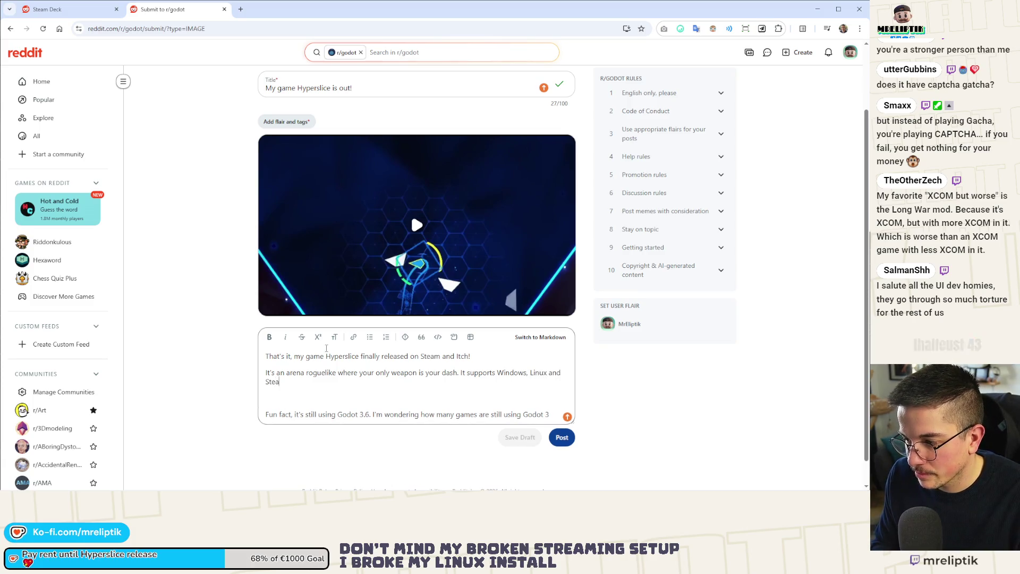
type("ts less than 5 bucks a")
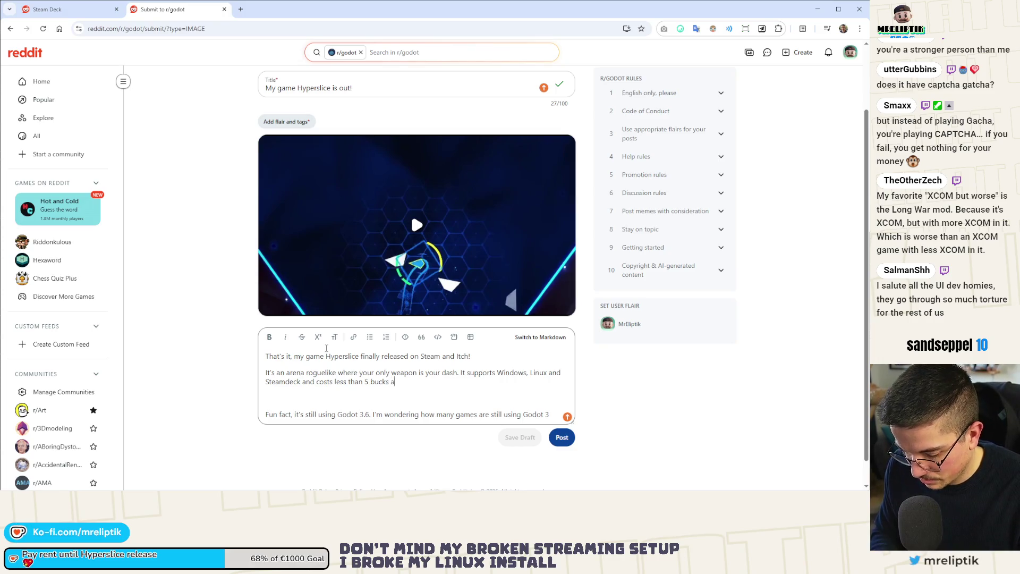
type("t release")
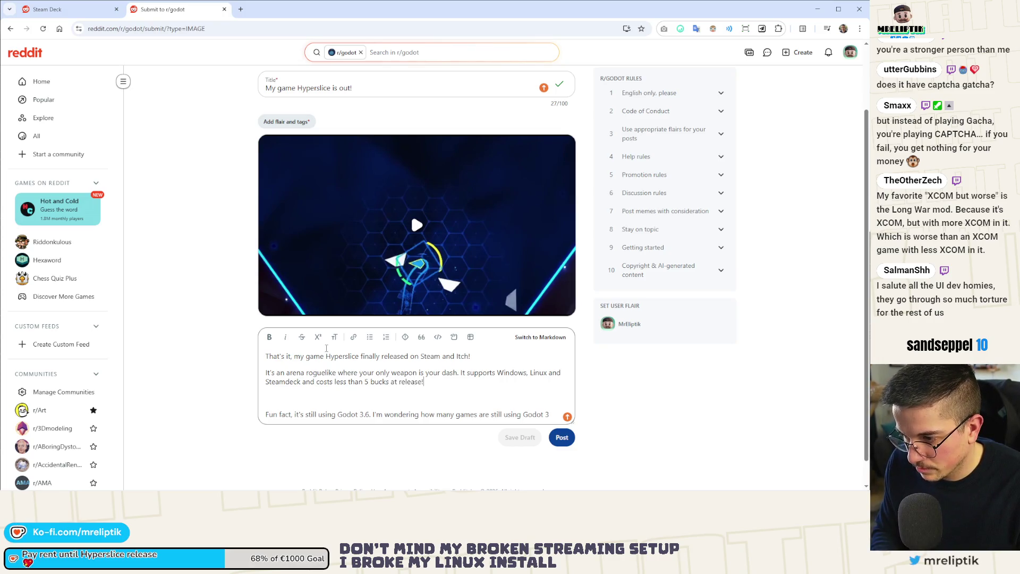
key("Return")
key("Return")
key("BackSpace")
type("It")
key("BackSpace")
type("'ve ")
type("been havin")
type("ot")
- Finish the love/hate relationship paragraph ending with 'I hope you'll enjoy :)'
key("BackSpace")
key("BackSpace")
key("BackSpace")
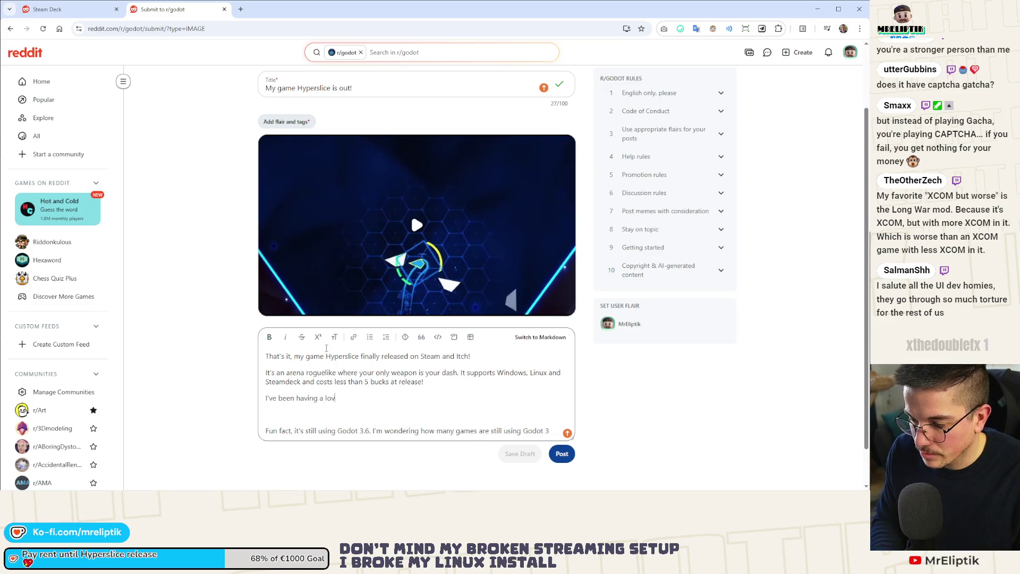
type("love/hate relea")
key("BackSpace")
key("BackSpace")
type("ationship with th")
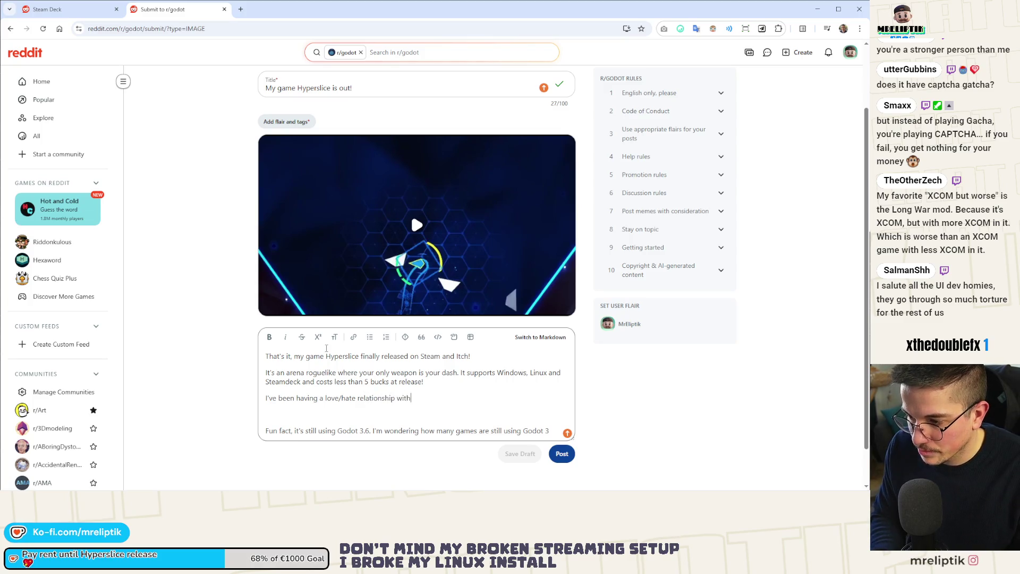
type("is game")
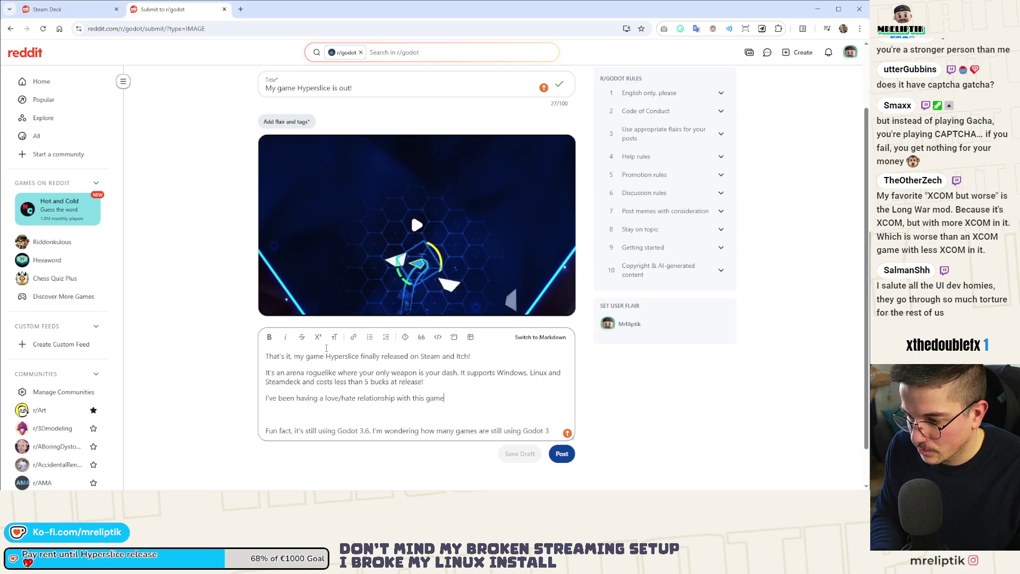
type(" for a while ")
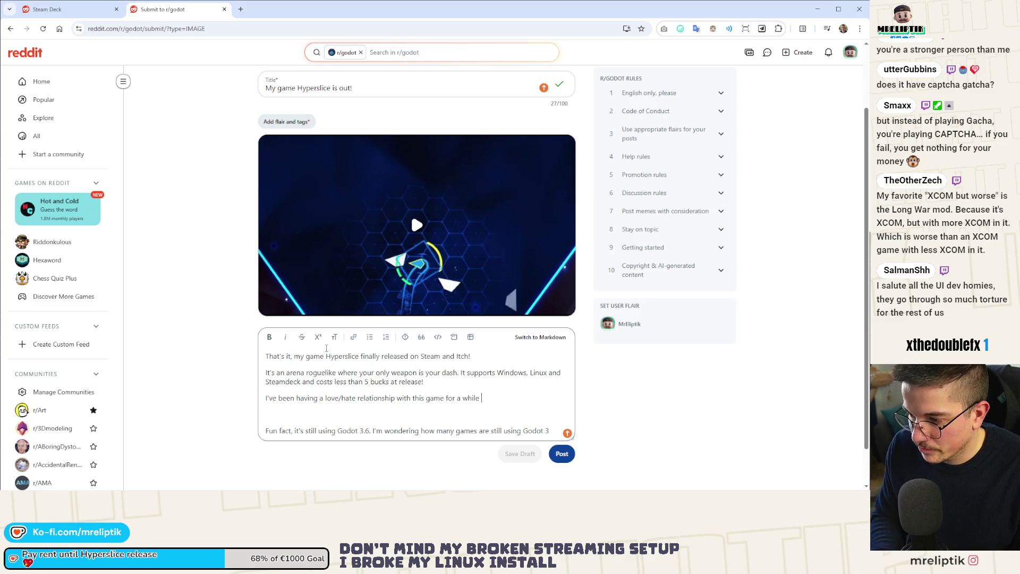
type("now but I")
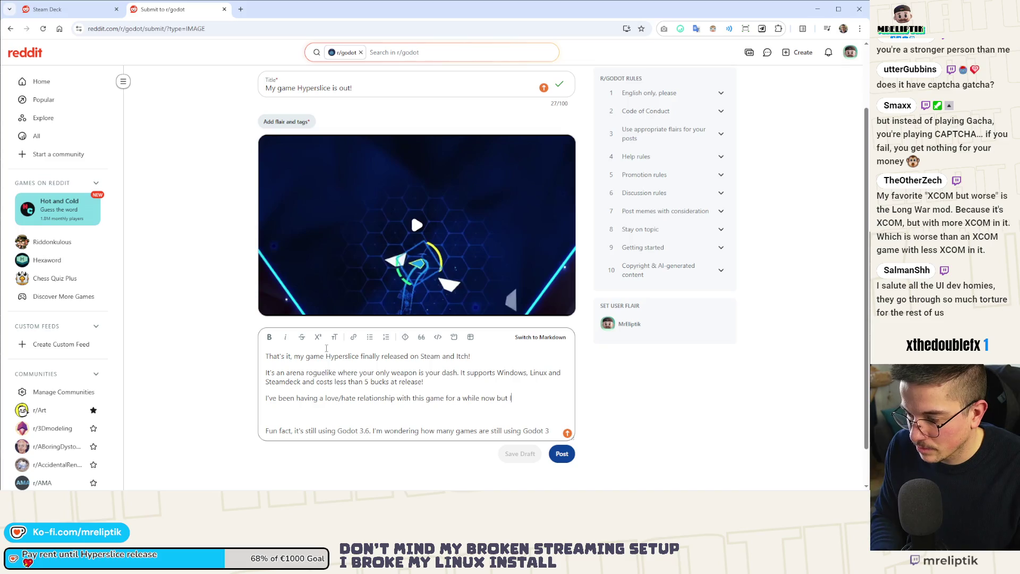
type(" always came backl to")
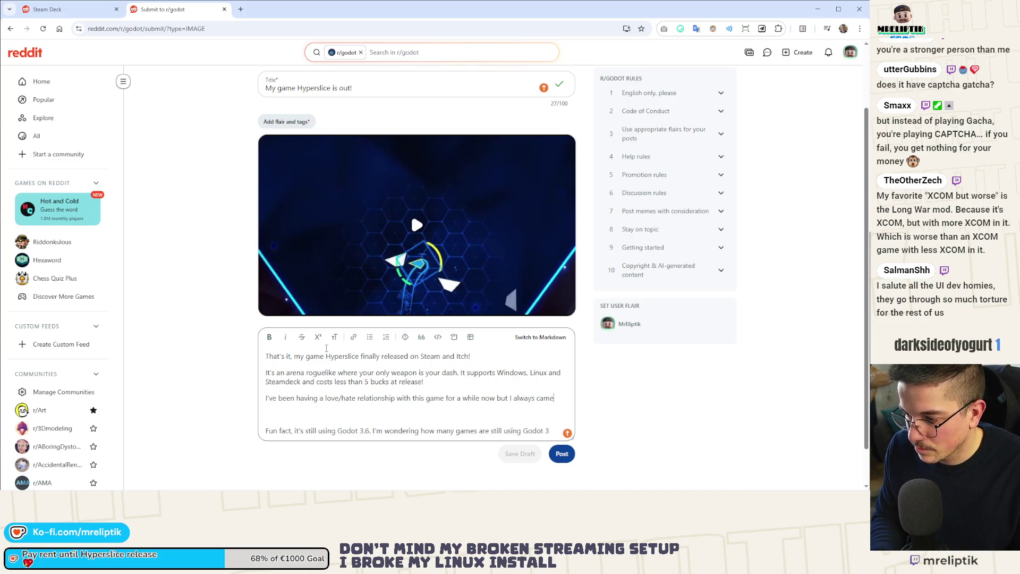
key("BackSpace")
key("BackSpace")
key("BackSpace")
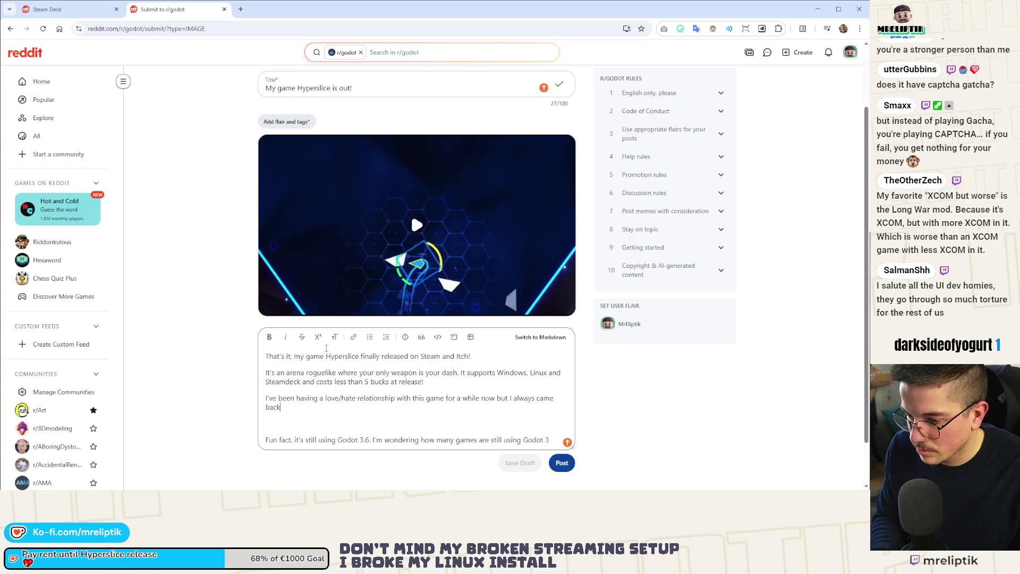
type(" to it. I'm ")
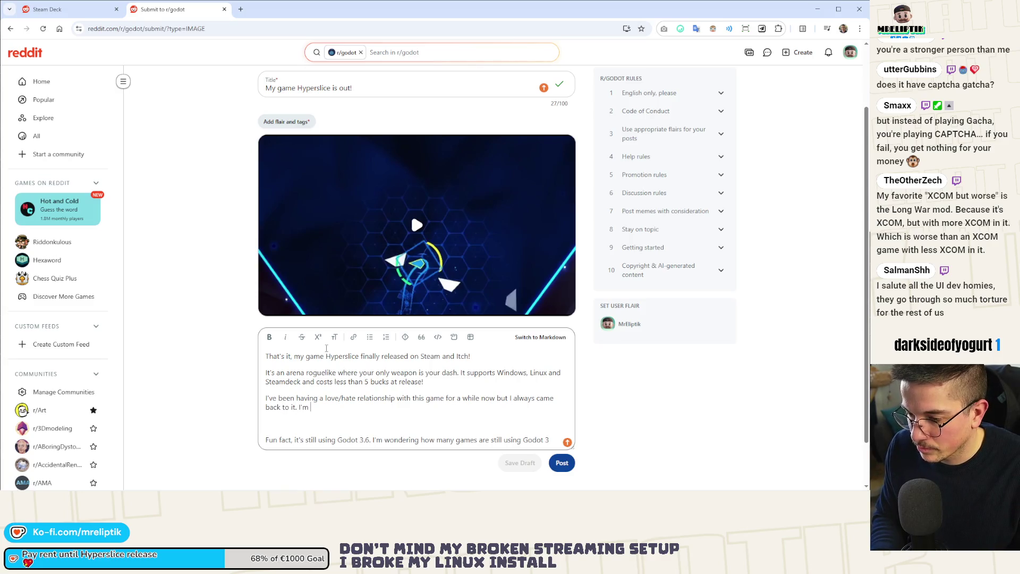
type("so happy it's ")
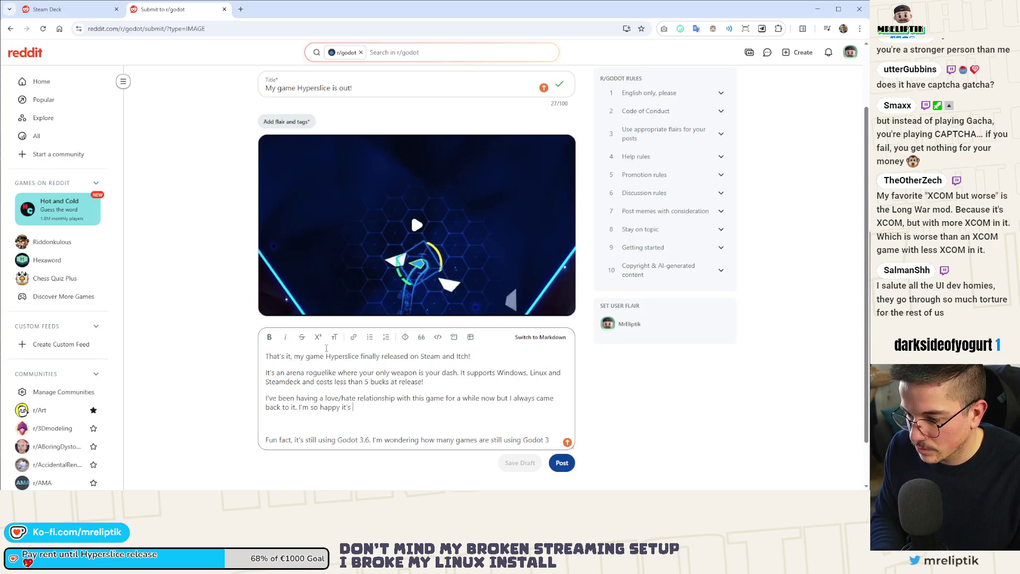
type("finally out. I")
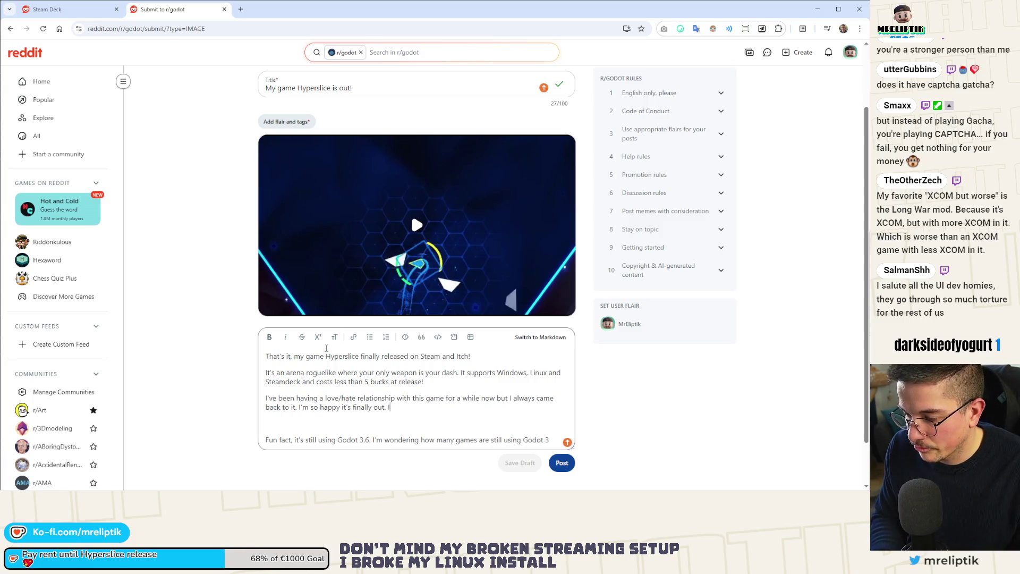
type(" hope you'll enj")
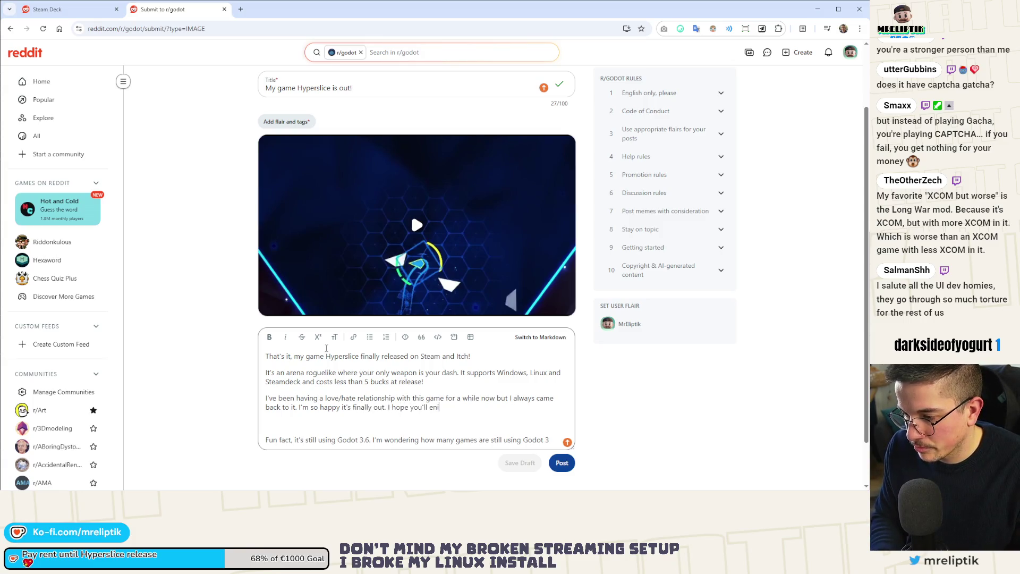
type("oy :)")
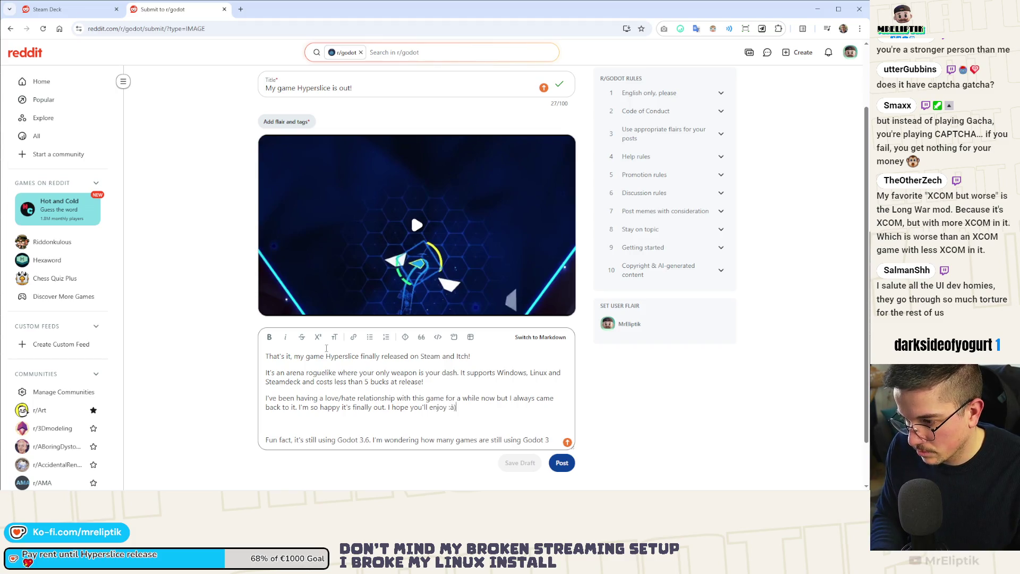
key("Down")
key("BackSpace")
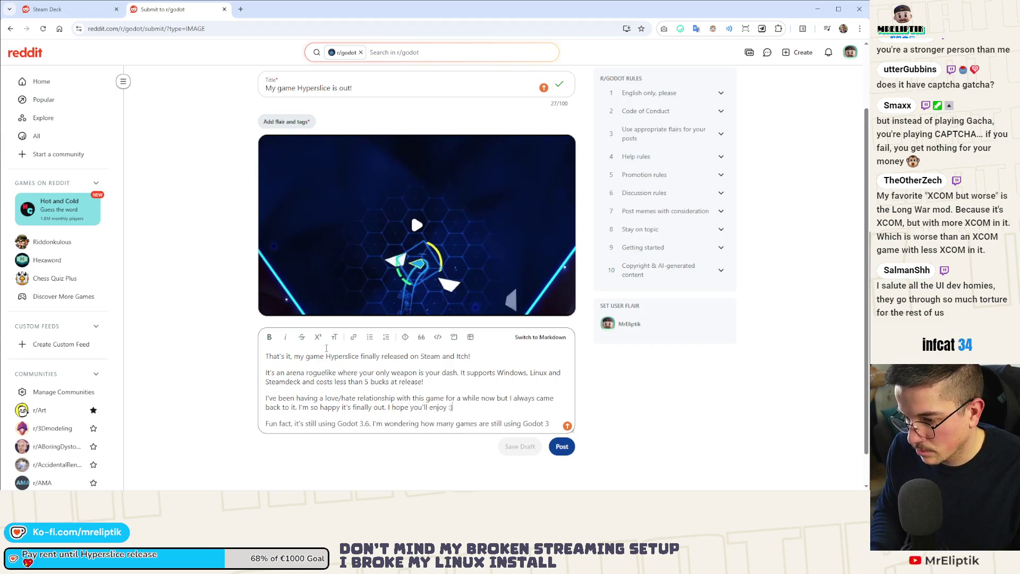
- Italicize the Fun fact line
left_click_drag(267, 425, 549, 424)
left_click(352, 338)
key("Escape")
left_click(285, 338)
- Link the words Steam and Itch to their store page addresses
double_click(431, 356)
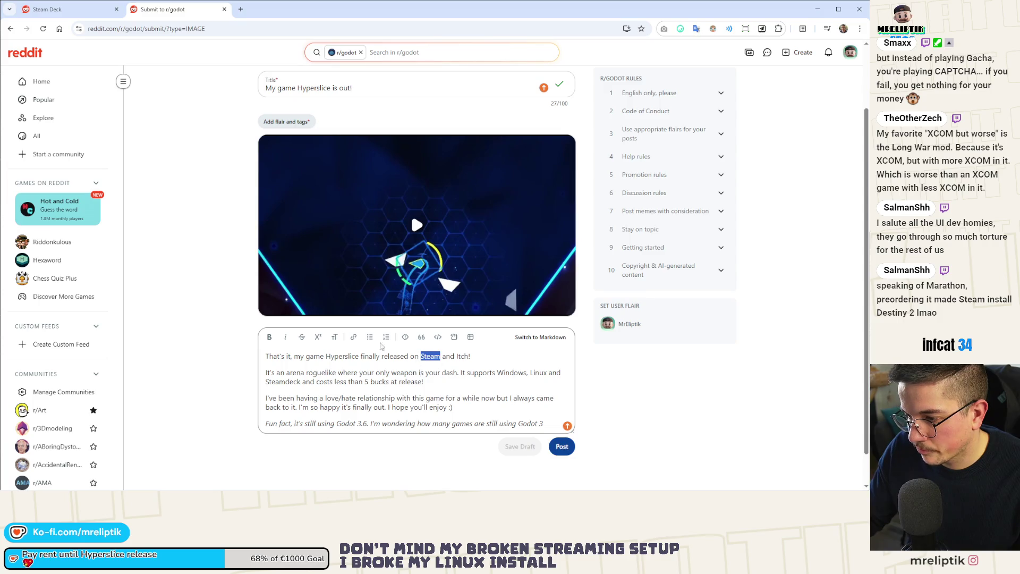
left_click(353, 337)
left_click(403, 276)
key("ctrl+v")
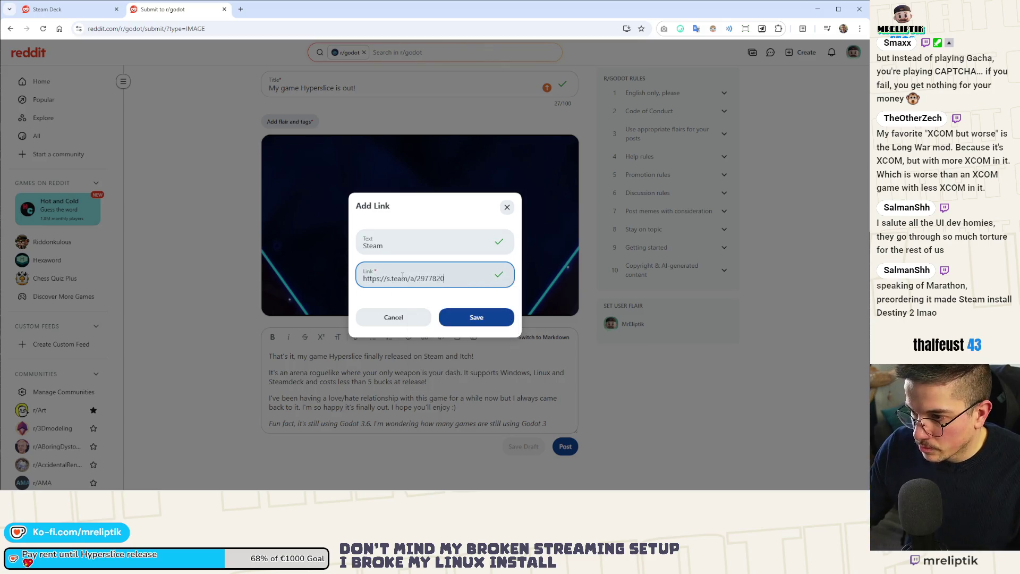
left_click(474, 318)
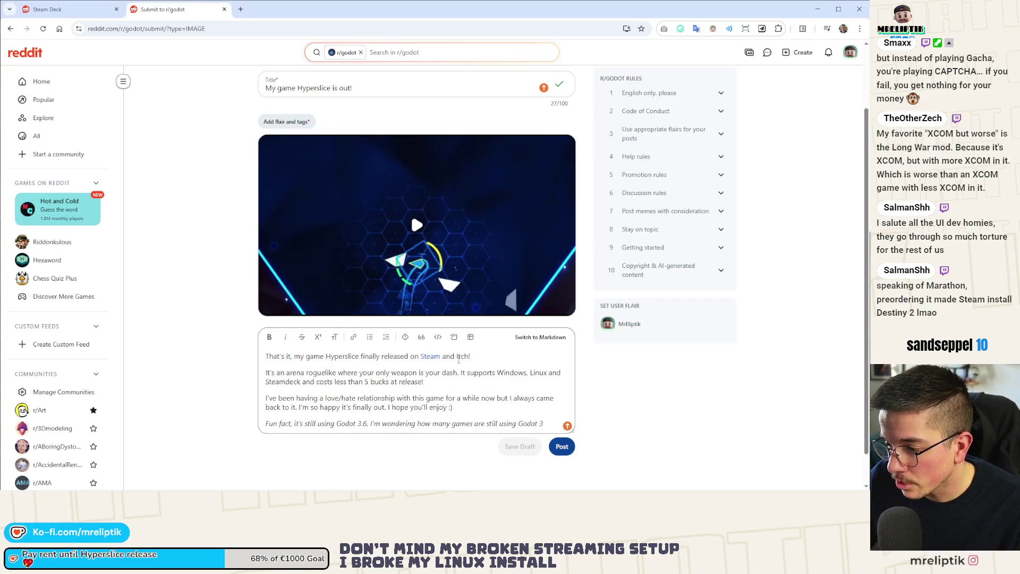
left_click_drag(457, 356, 469, 360)
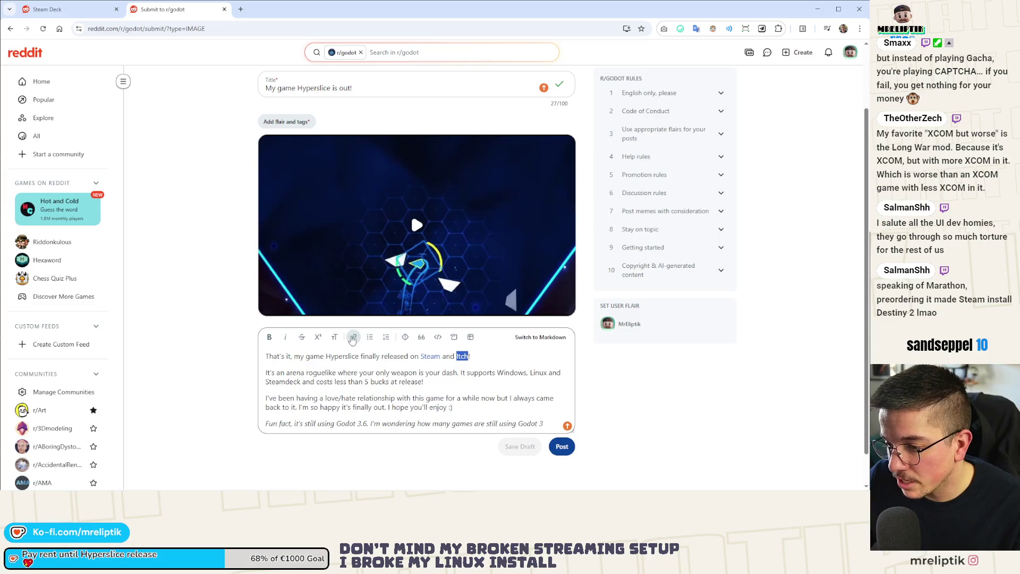
left_click(353, 337)
type("https://mreliptik.itch.io/hyperslice")
key("ctrl+z")
left_click(425, 276)
type("https://mreliptik.itch.io/hyperslice")
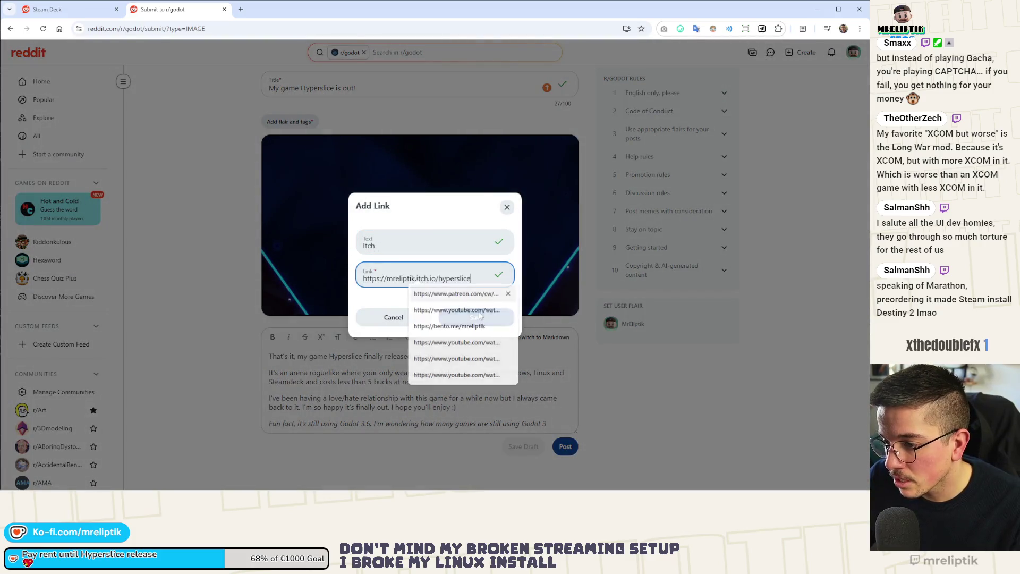
left_click(476, 317)
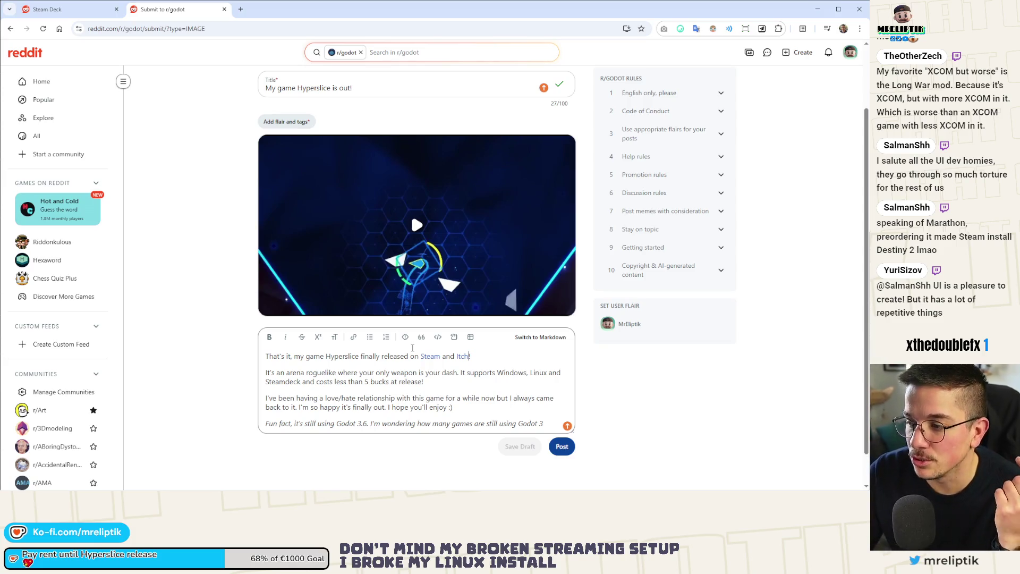
- Apply the selfpromo (games) flair to the post
mouse_move(446, 230)
left_click(287, 122)
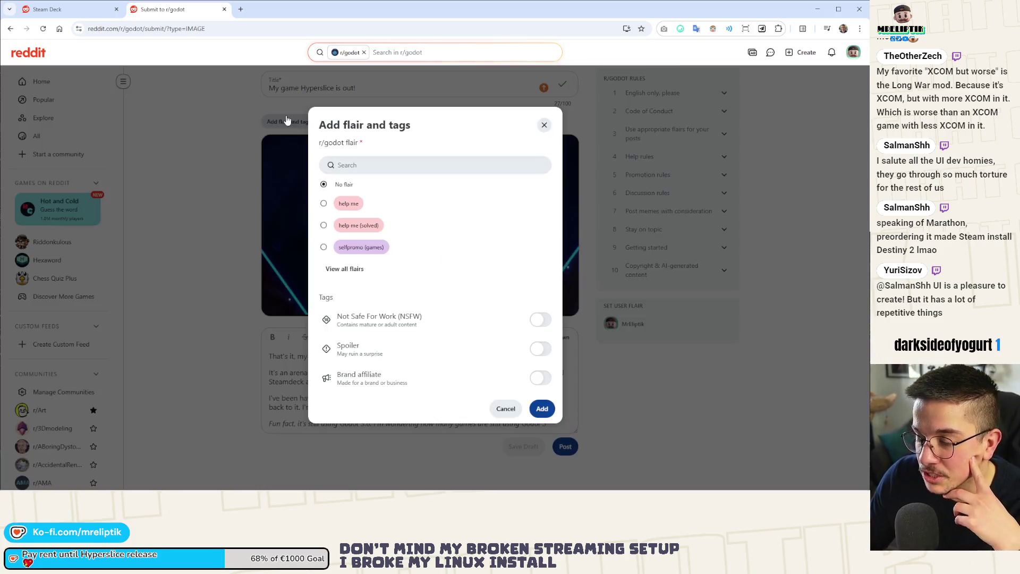
left_click(357, 226)
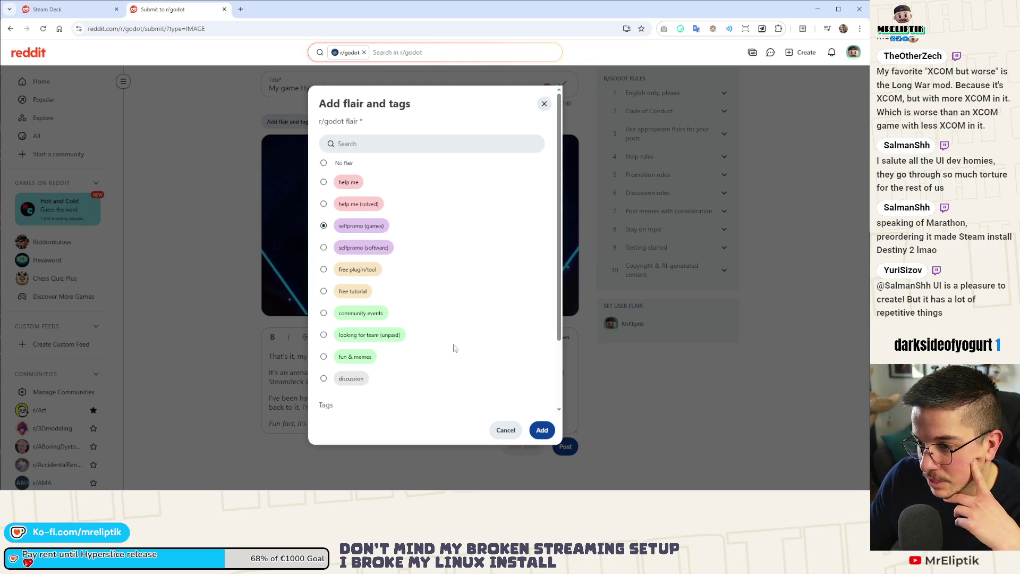
left_click(542, 429)
- Publish the Hyperslice post to r/godot
left_click(514, 415)
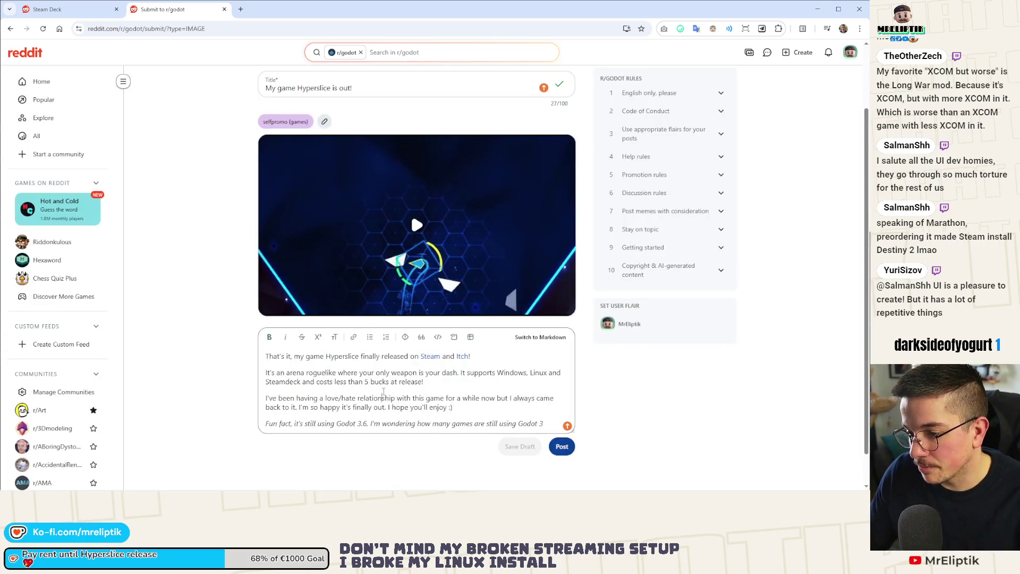
key("ctrl+a")
scroll(514, 415, "down", 1)
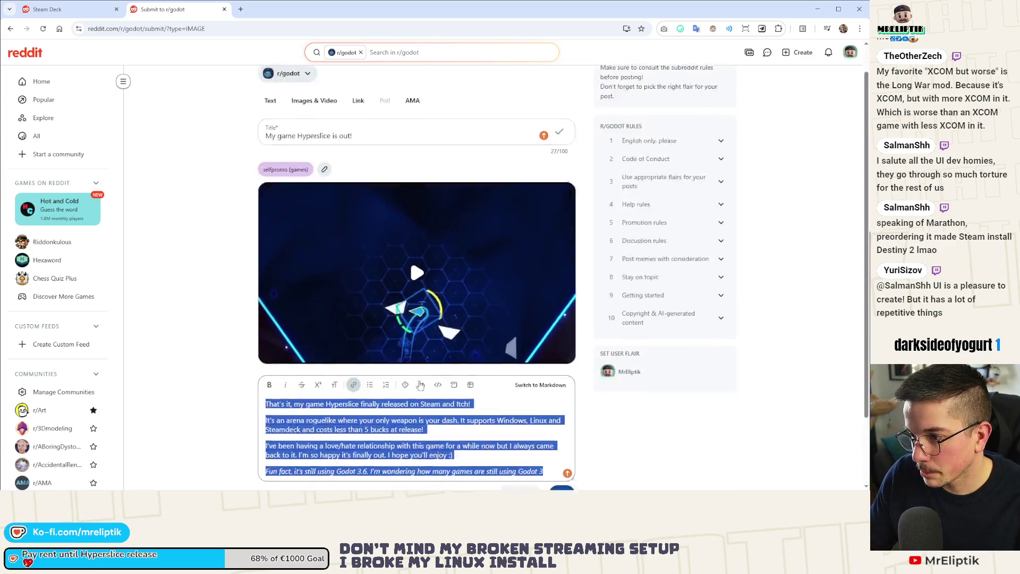
left_click(567, 416)
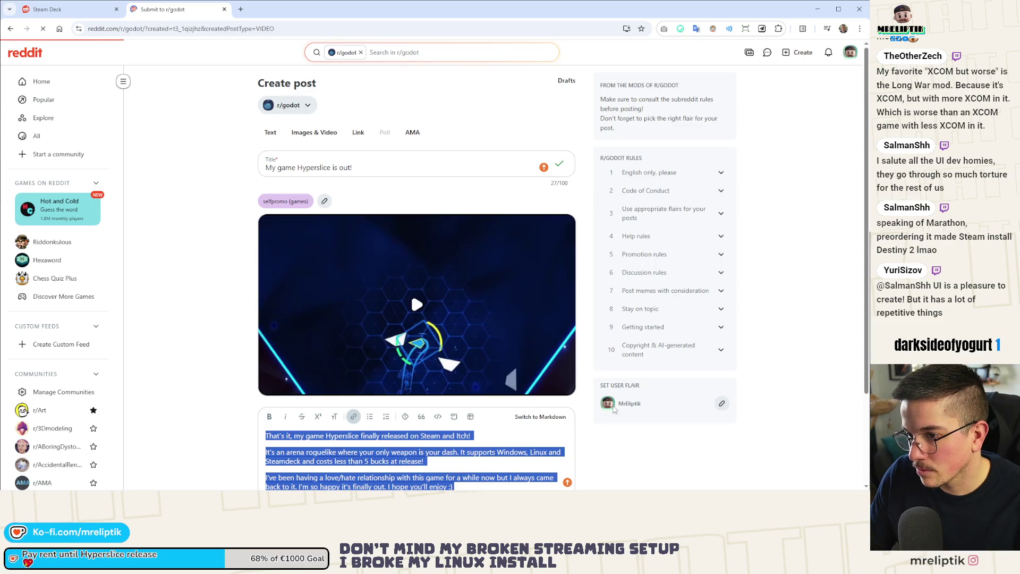
- Scroll the r/godot feed to check the new Hyperslice post, then move to the r/SteamDeck tab
scroll(404, 266, "down", 1)
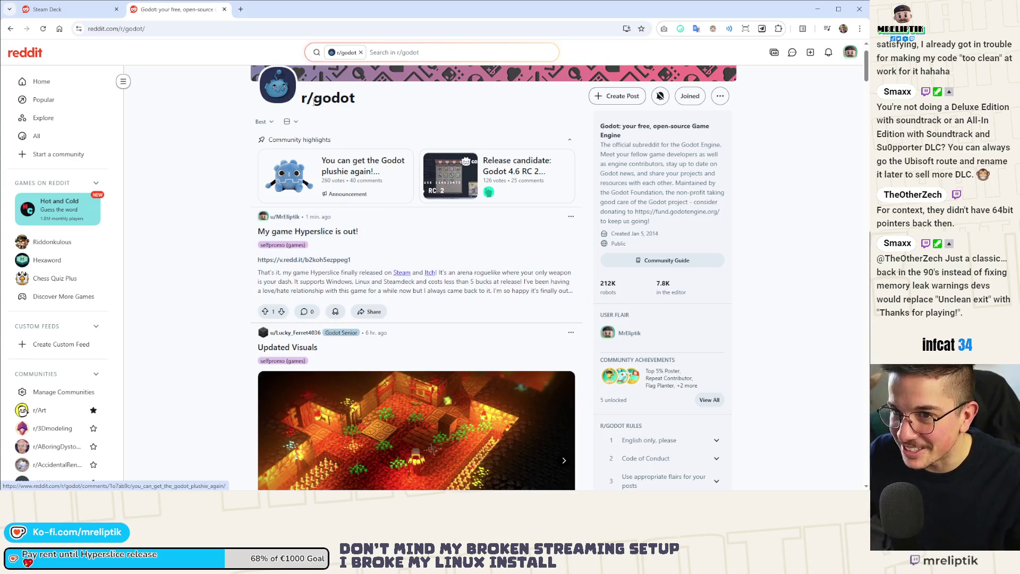
key("ctrl+Page_Up")
- Start an Images & Video post in r/SteamDeck and upload the gameplay clip
scroll(313, 265, "down", 1)
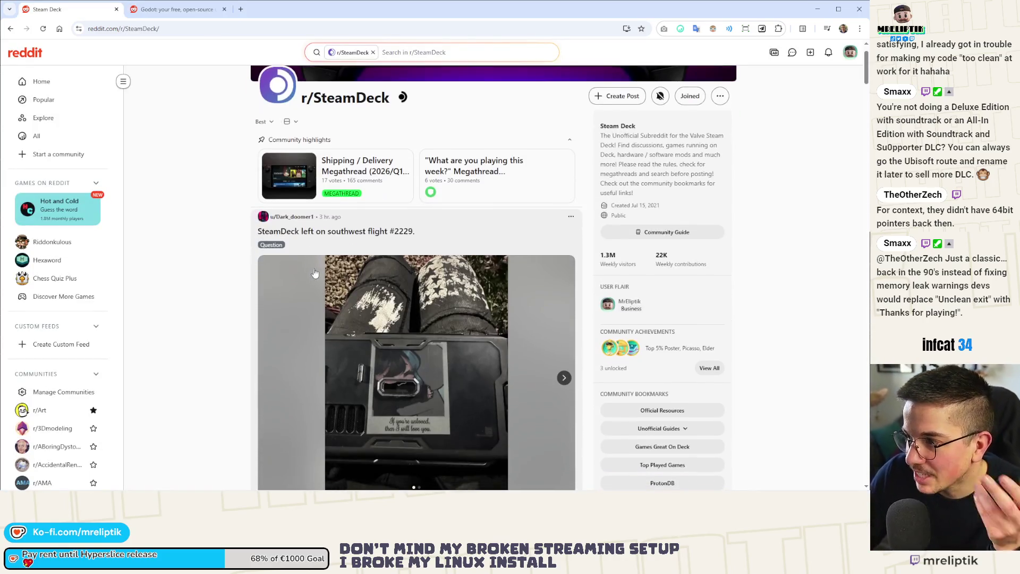
left_click(619, 95)
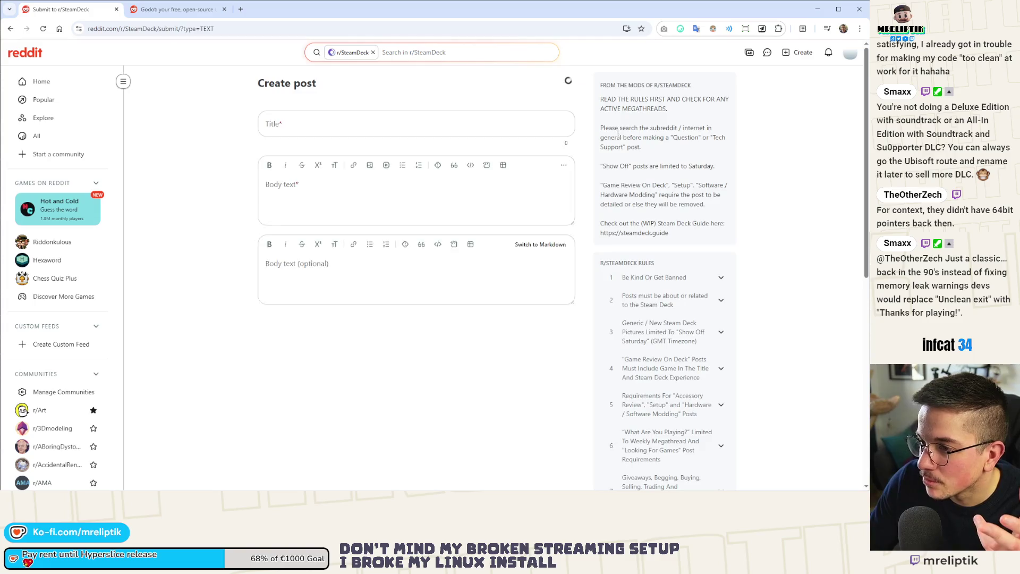
left_click(314, 133)
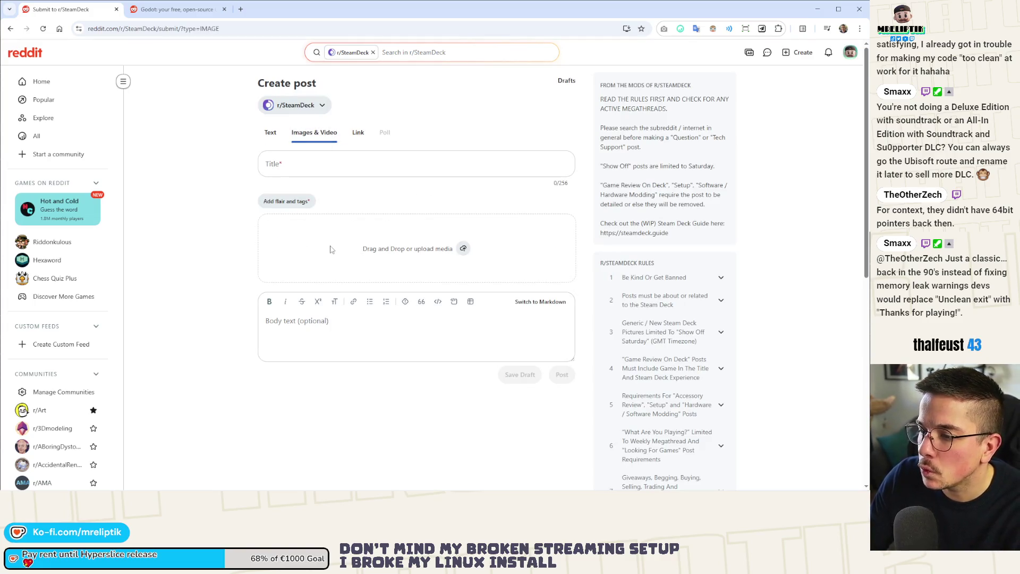
mouse_move(425, 490)
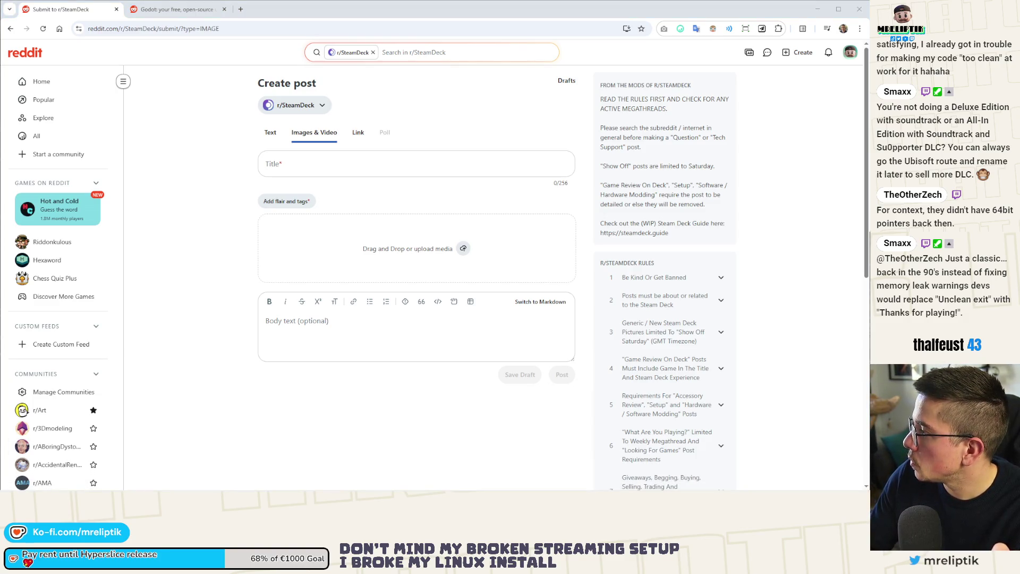
left_click_drag(425, 489, 418, 244)
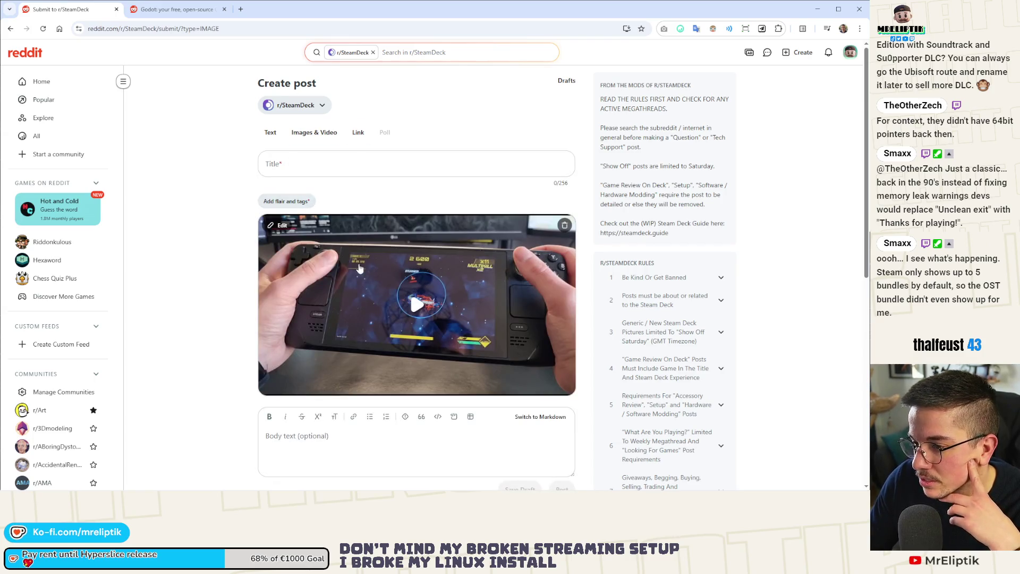
- Apply the Promotional flair to the r/SteamDeck draft
left_click(295, 202)
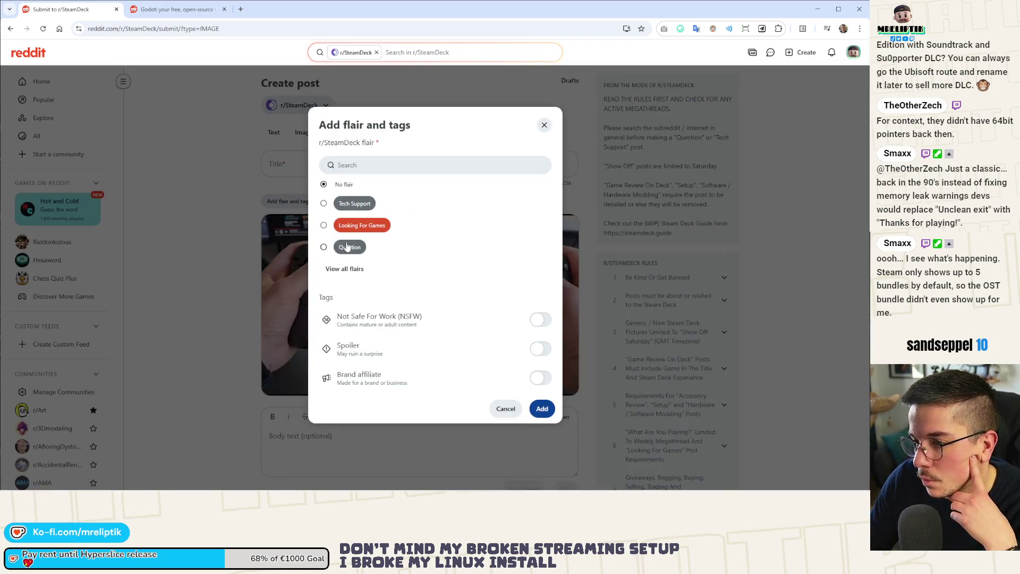
left_click(345, 269)
scroll(372, 306, "down", 4)
scroll(386, 327, "down", 4)
left_click(355, 367)
left_click(543, 430)
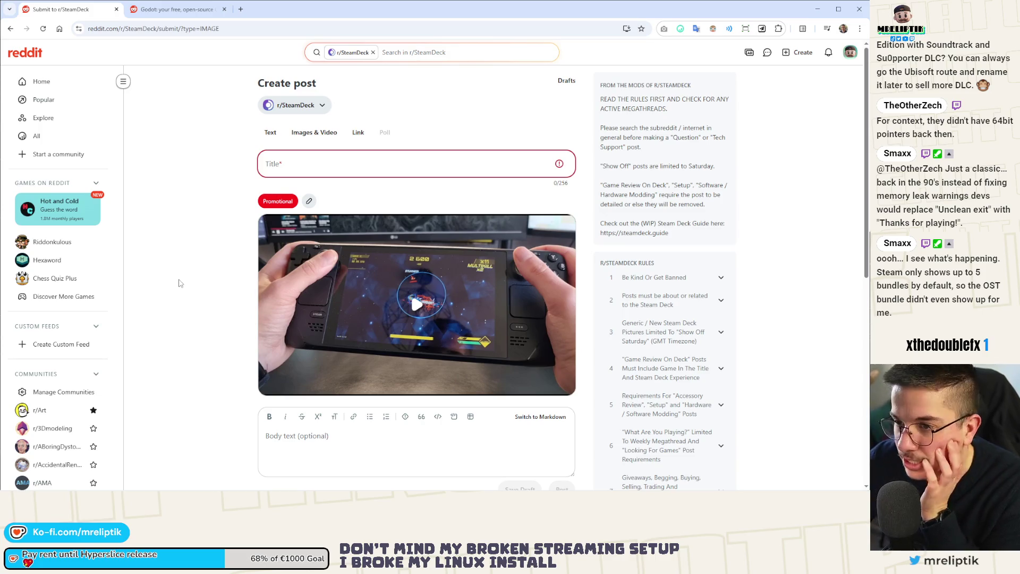
left_click(176, 10)
- Copy the published Hyperslice post's web address and close its page
left_click(388, 250)
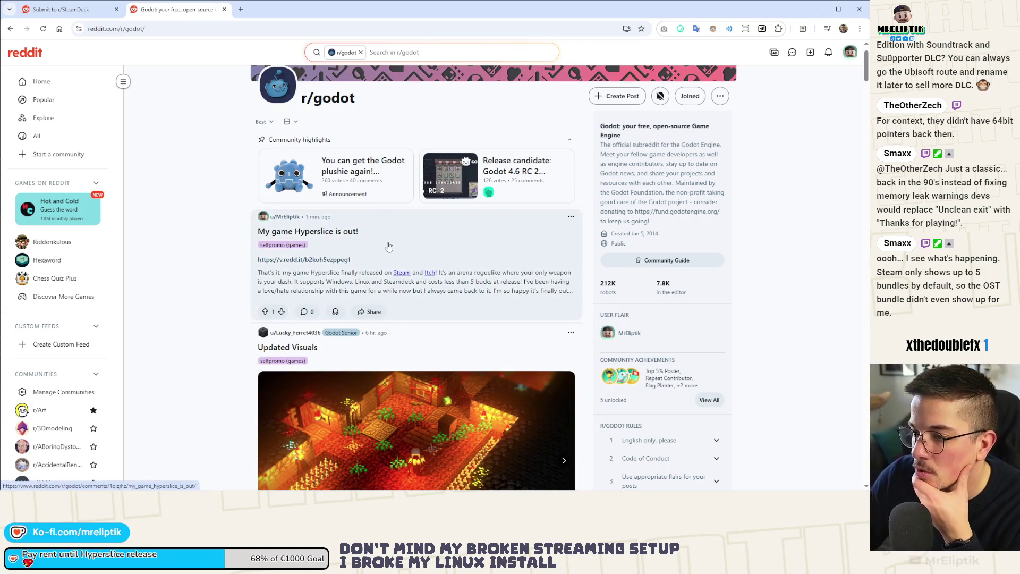
left_click(300, 33)
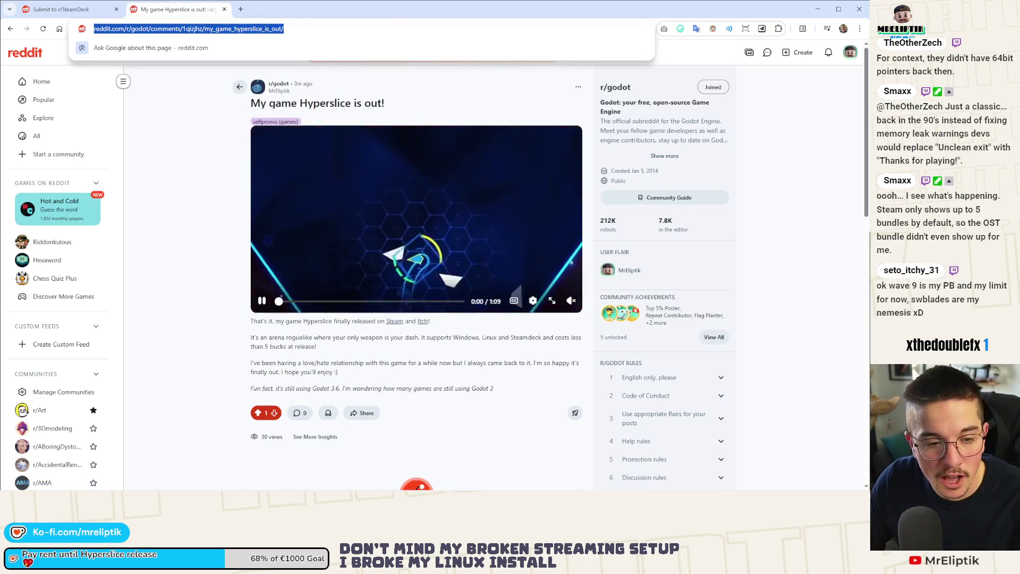
key("alt+Tab")
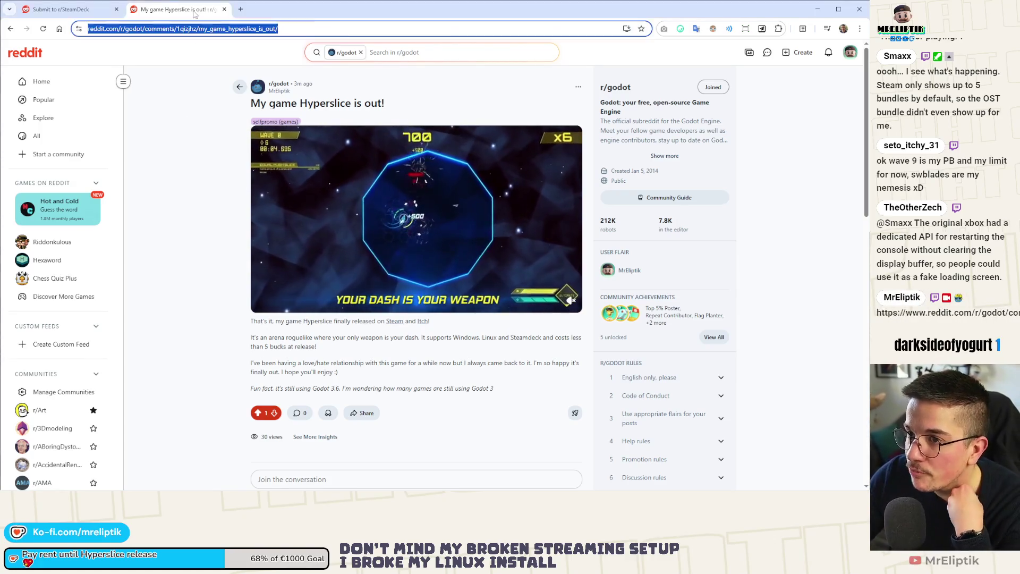
key("ctrl+w")
key("alt+Tab")
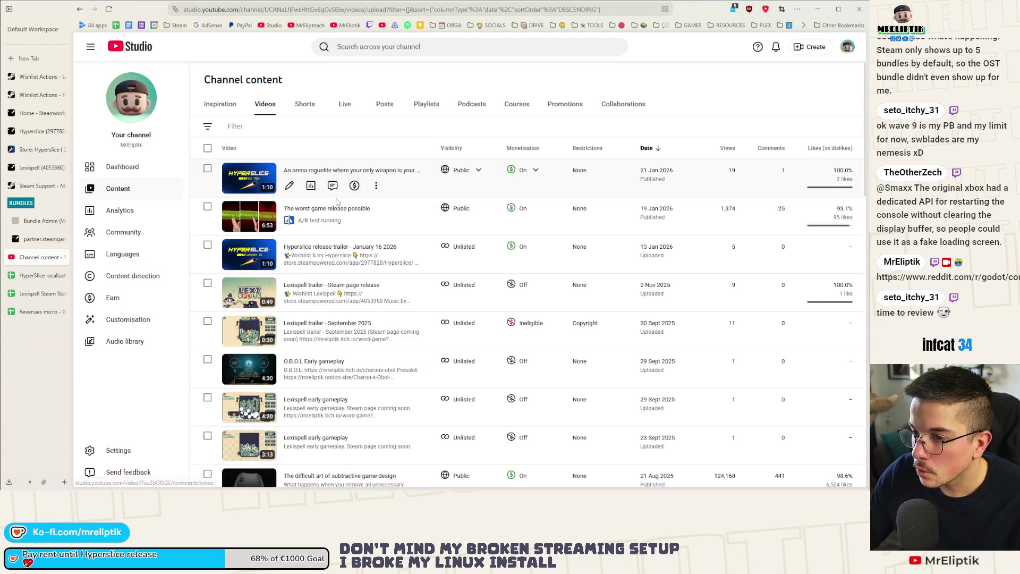
- Copy a shareable link to the newest channel video, then minimize YouTube Studio
left_click(376, 185)
left_click(335, 218)
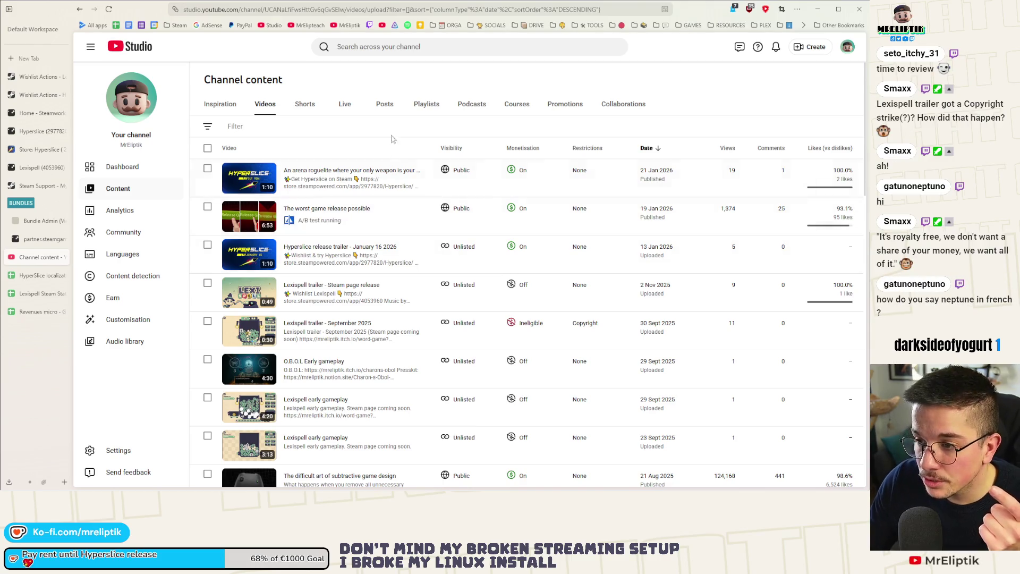
left_click(818, 9)
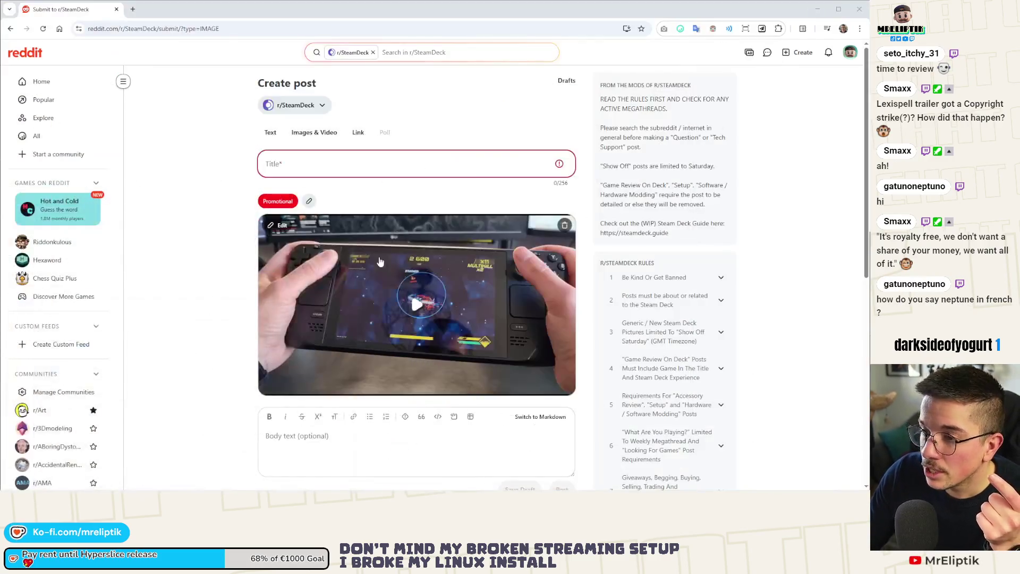
- Put the cursor in the r/SteamDeck draft's empty title field
left_click(293, 165)
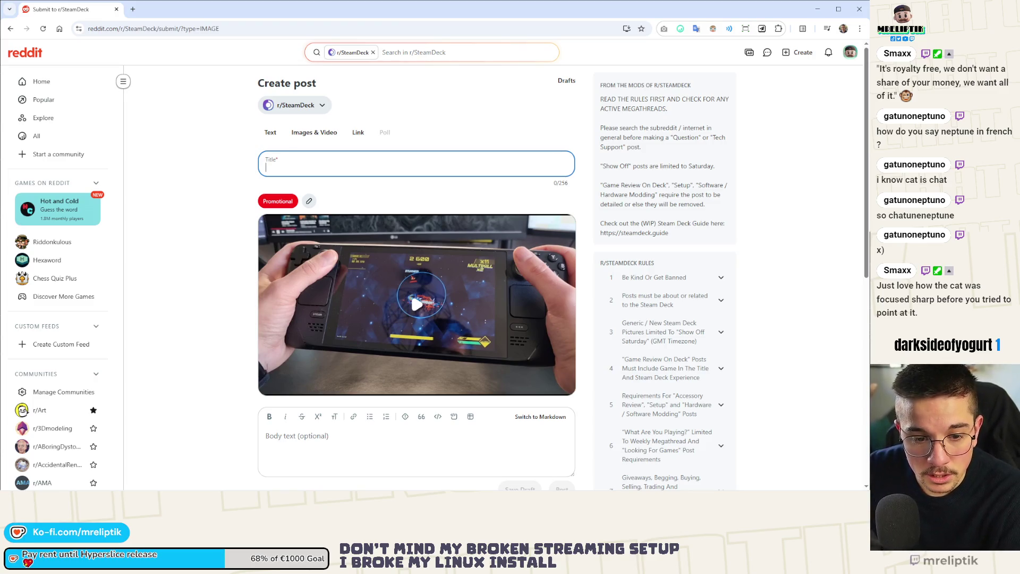
- Leave the untitled r/SteamDeck draft and reopen the X post about UvsU's wishlists
key("alt+Tab")
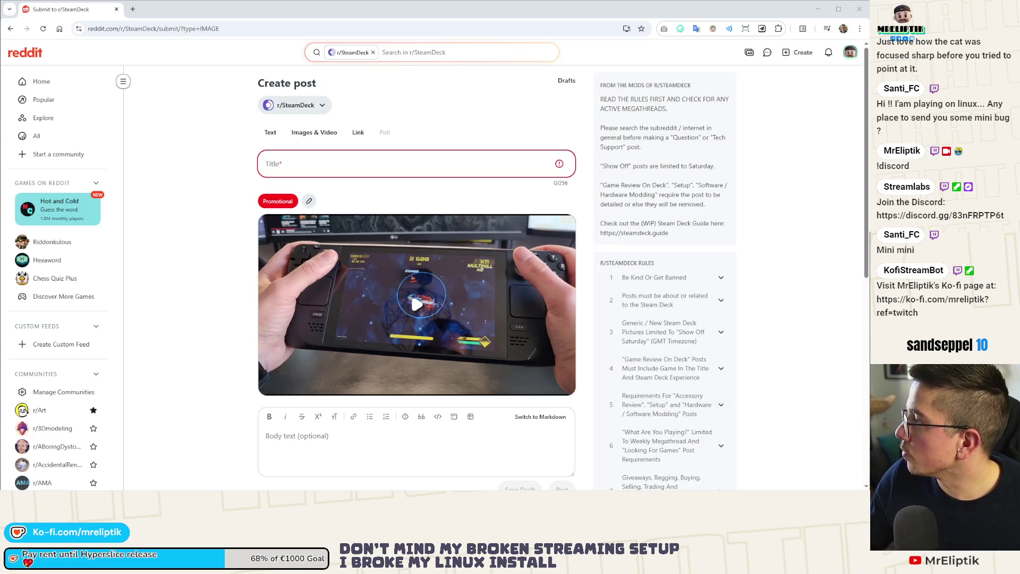
key("ctrl+shift+t")
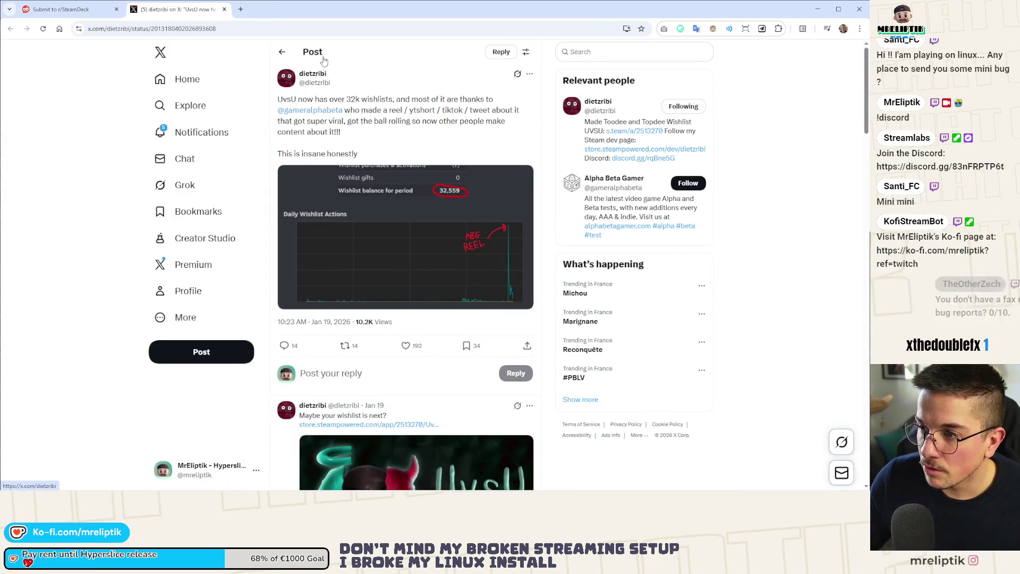
- Open X notifications in a background tab beside the UvsU 32k wishlists post, then start a new tab
middle_click(187, 139)
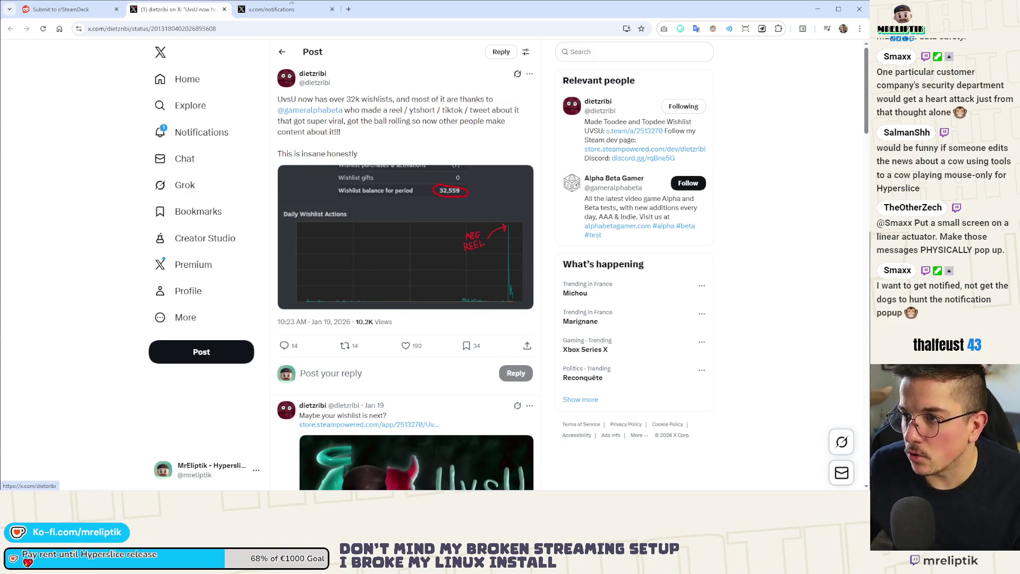
left_click(349, 11)
- Search 'brimstom dev', visit the Brimstone studio site, and follow its link to Super Battle Golf's Steam page
type("brimsto")
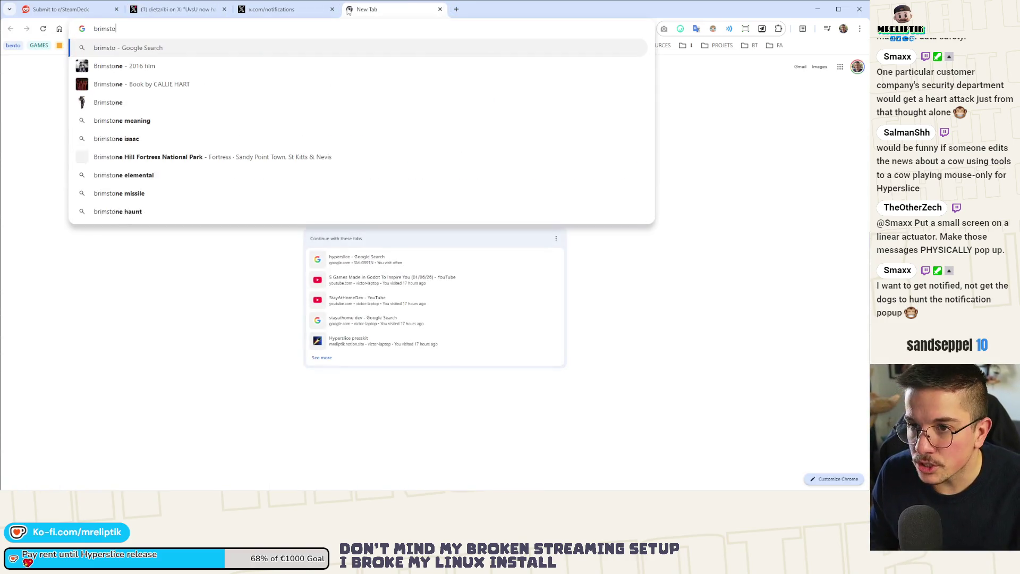
type("m dev")
key("Return")
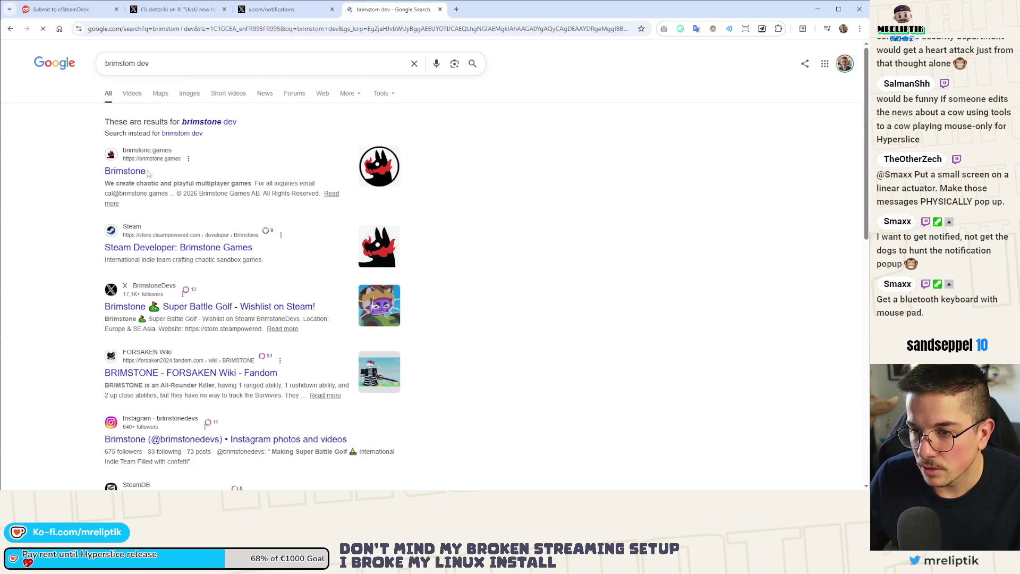
left_click(130, 177)
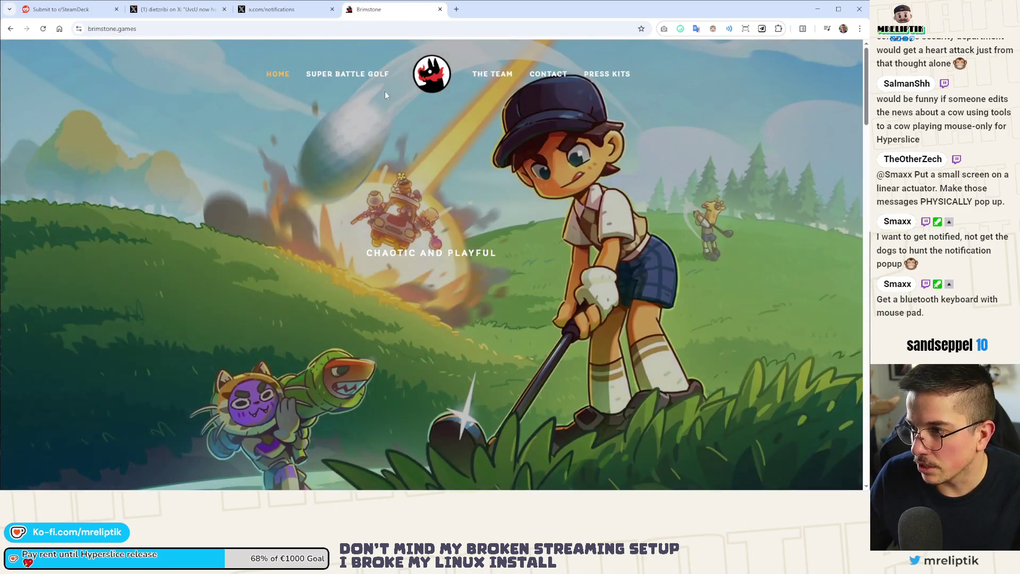
scroll(418, 279, "down", 2)
scroll(418, 280, "down", 5)
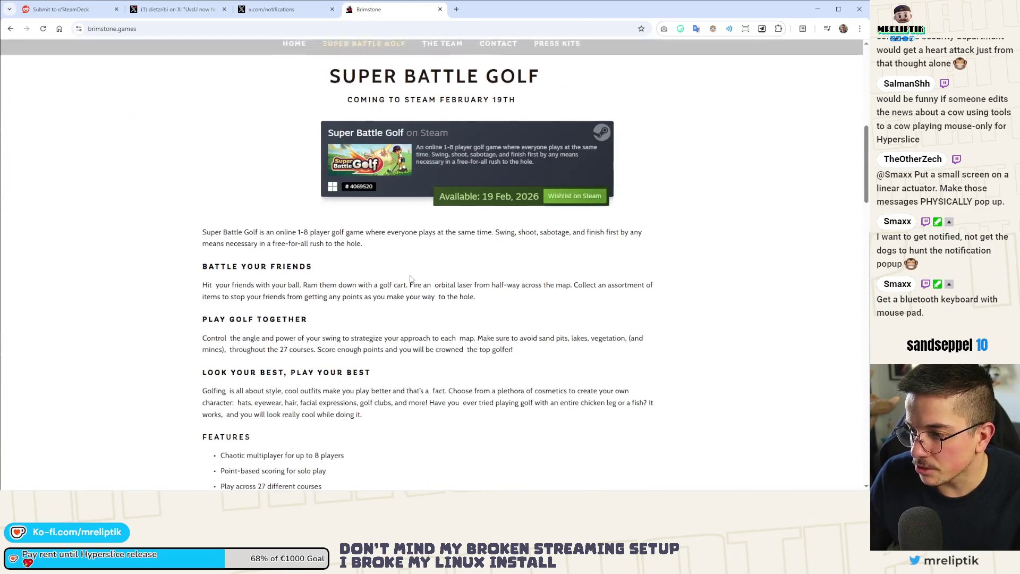
left_click(386, 154)
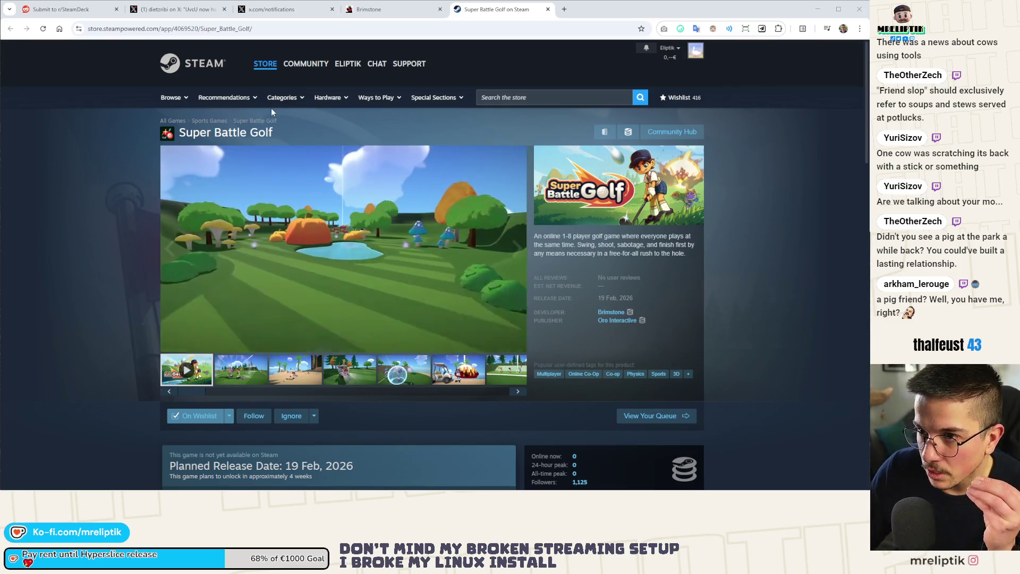
- Close the Brimstone site, open Brimstone's Steam games list in a new tab, and pick Overthrown
left_click(368, 9)
key("ctrl+w")
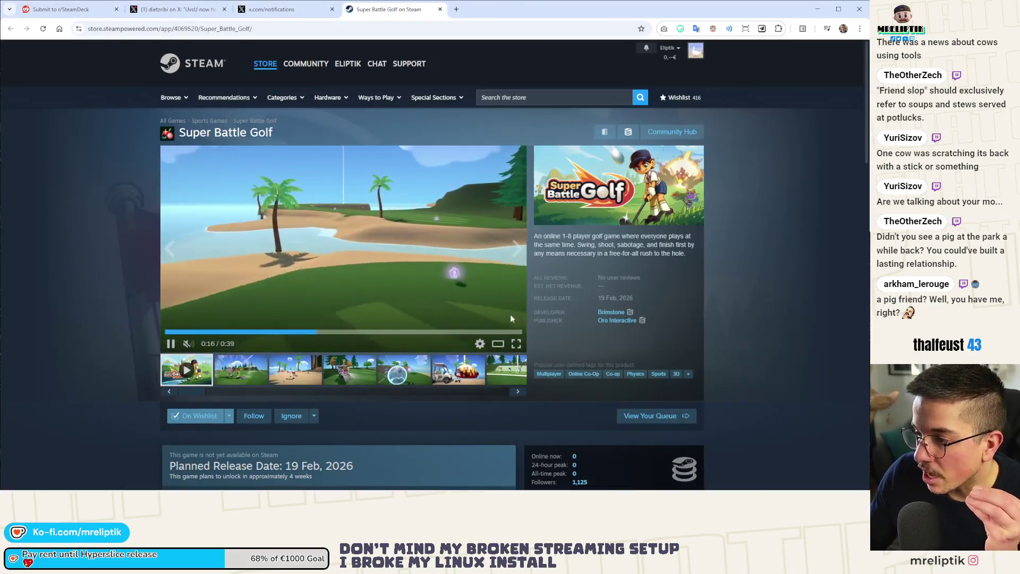
scroll(510, 318, "down", 2)
middle_click(589, 324)
scroll(589, 324, "up", 2)
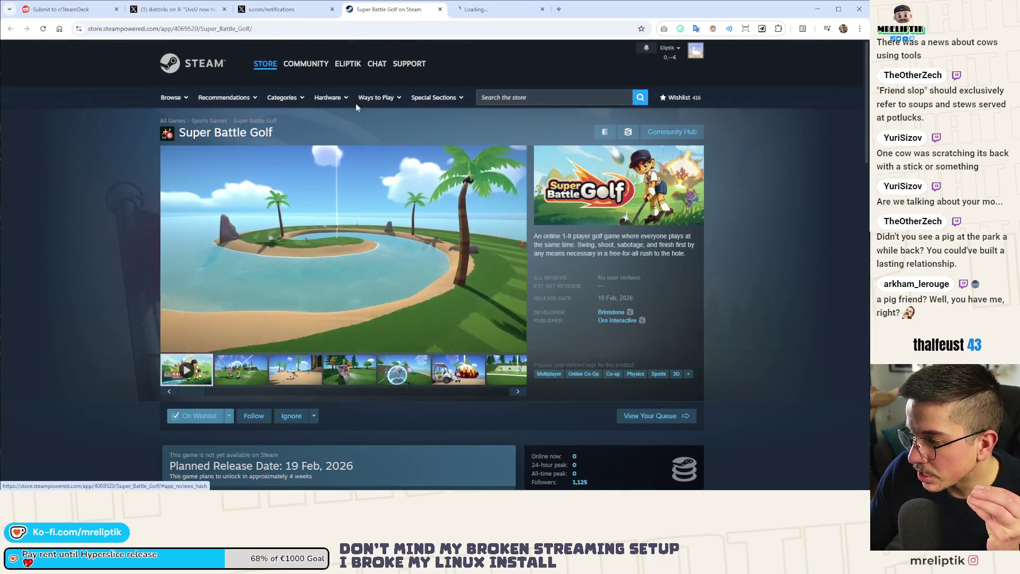
key("ctrl+Tab")
mouse_move(276, 214)
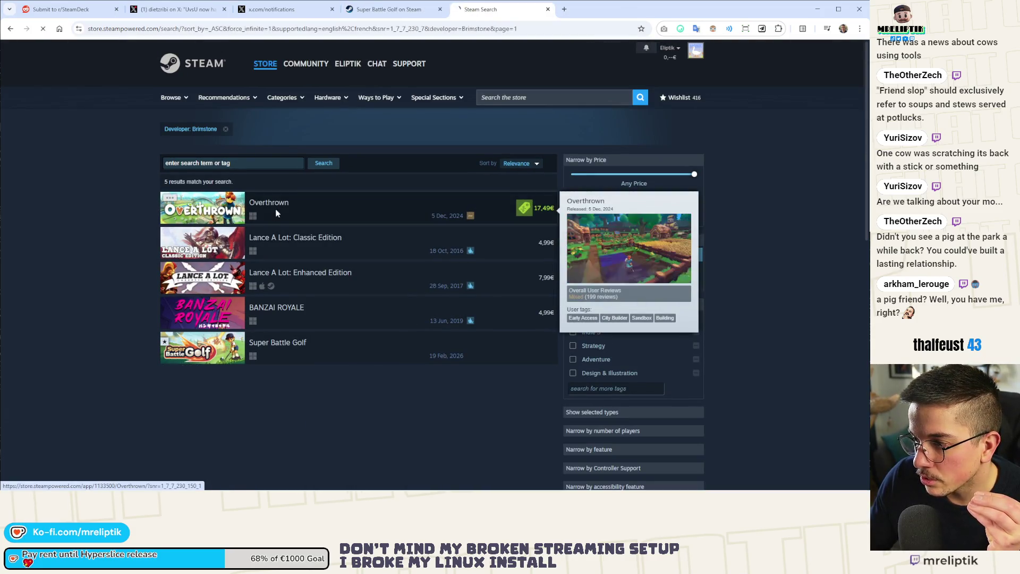
left_click(277, 214)
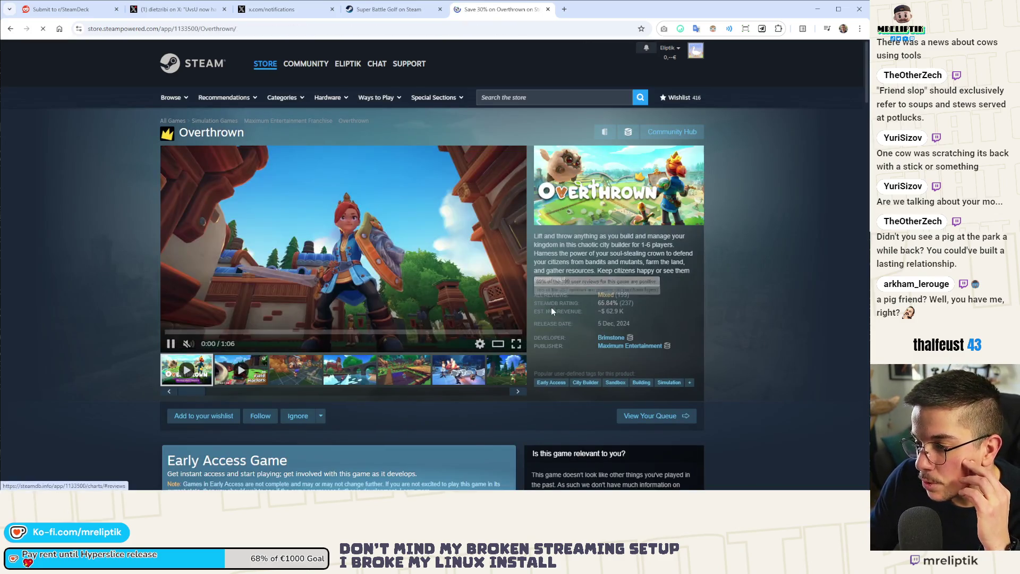
- Browse Overthrown's screenshots and its 1:16 and 1:06 trailers, then return to the Super Battle Golf tab
scroll(550, 308, "down", 6)
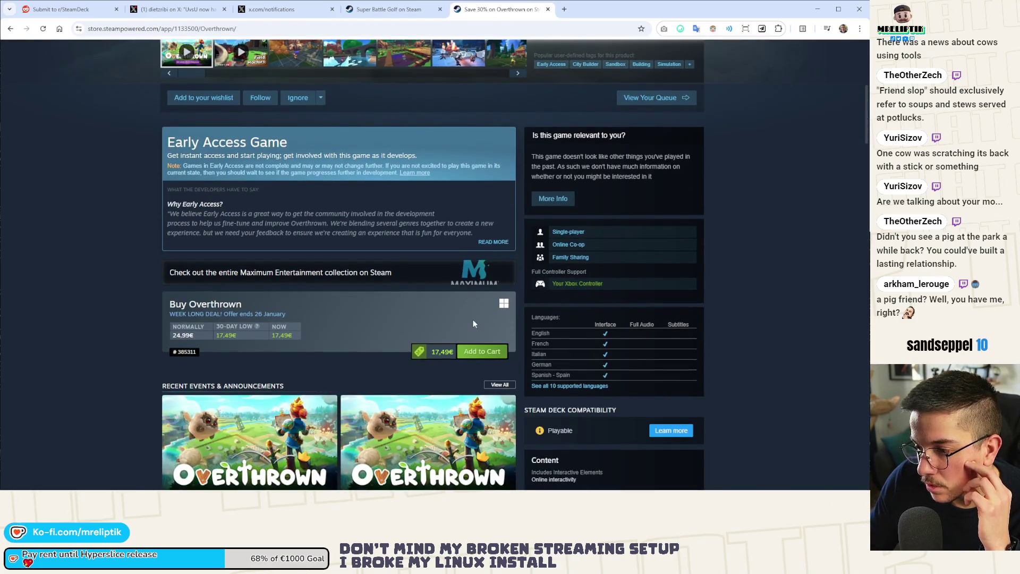
scroll(473, 320, "down", 3)
scroll(470, 317, "up", 10)
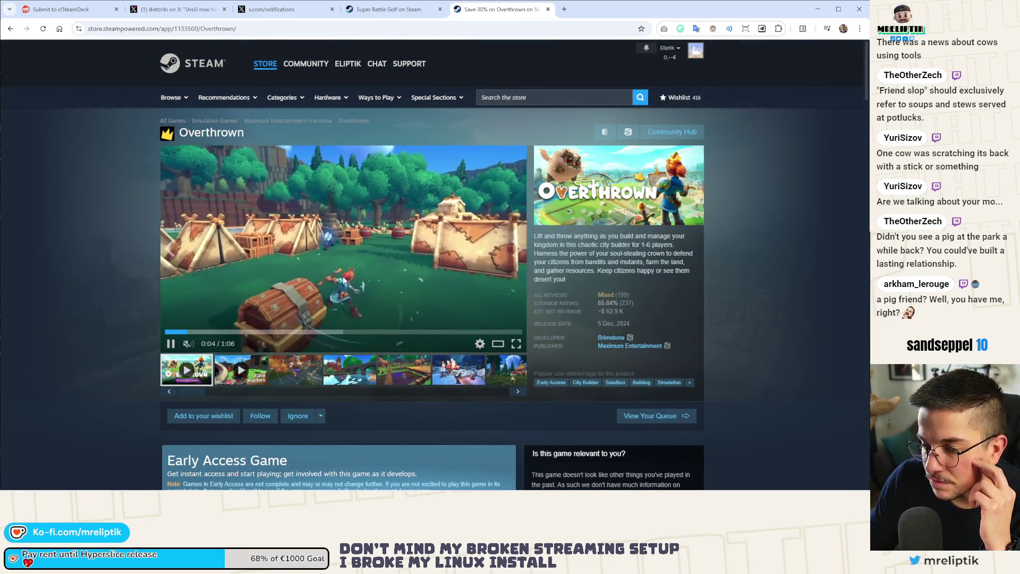
left_click(294, 376)
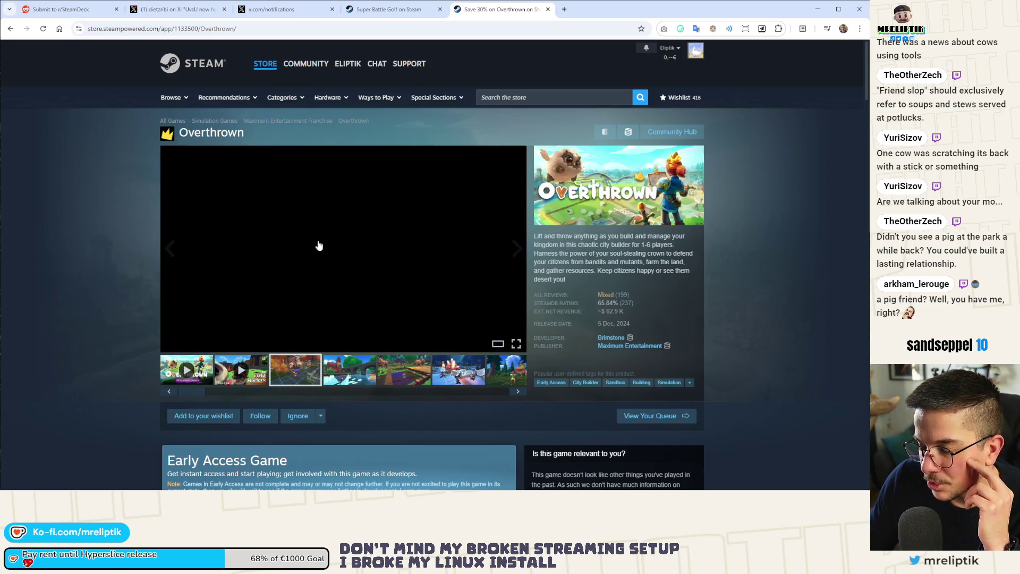
left_click(346, 374)
left_click(408, 375)
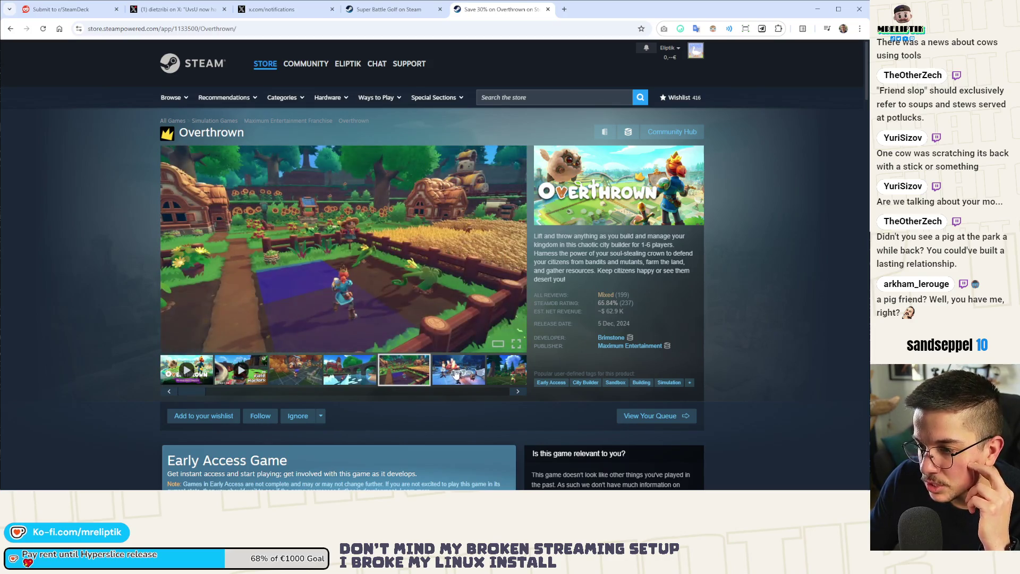
left_click(456, 374)
left_click(295, 372)
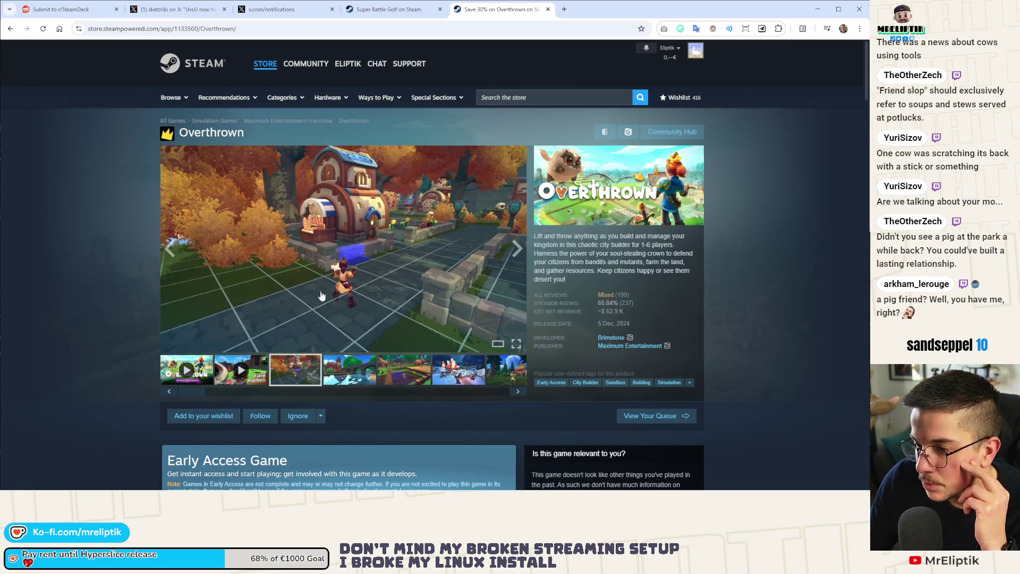
left_click(246, 377)
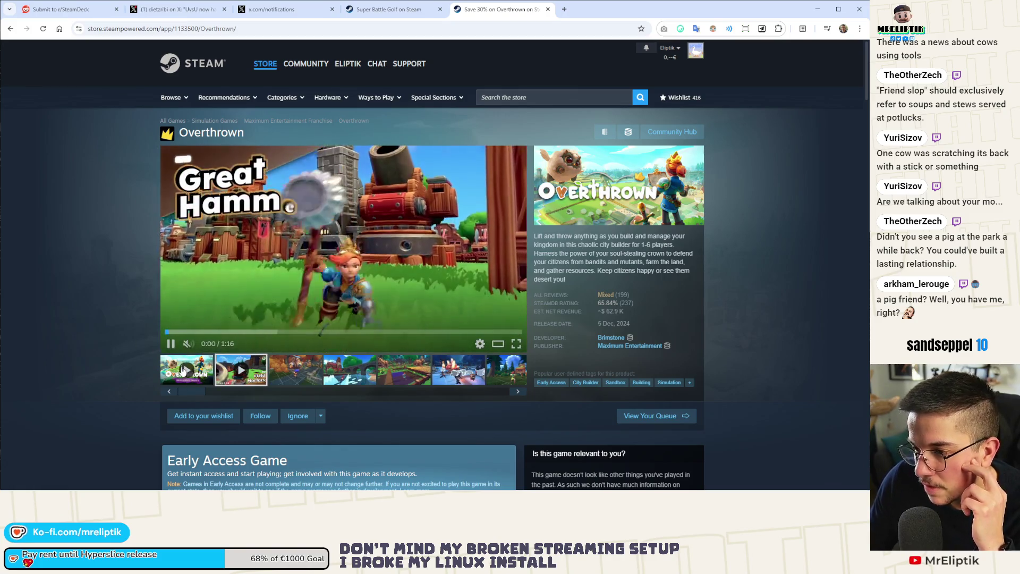
left_click(184, 377)
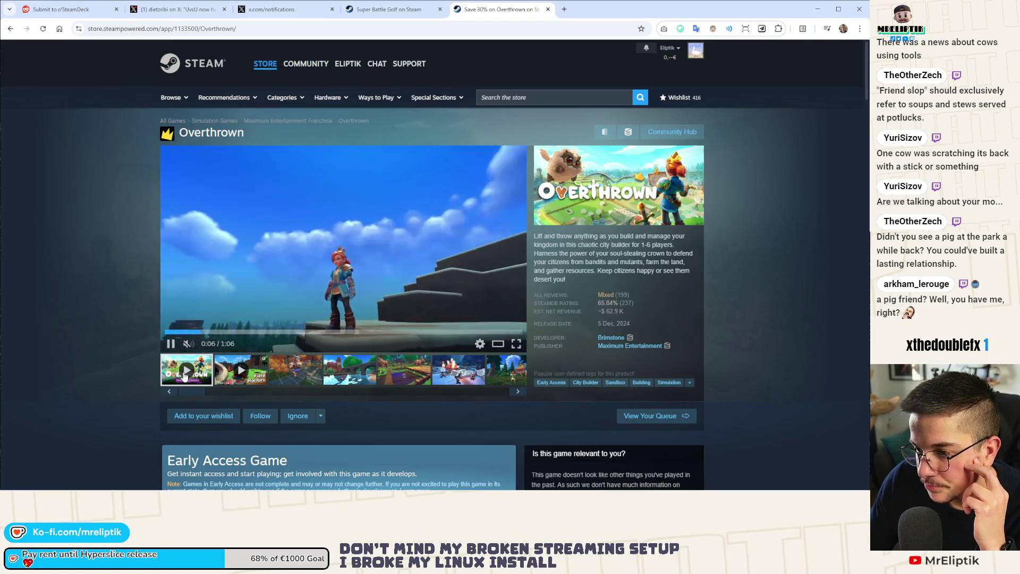
mouse_move(609, 298)
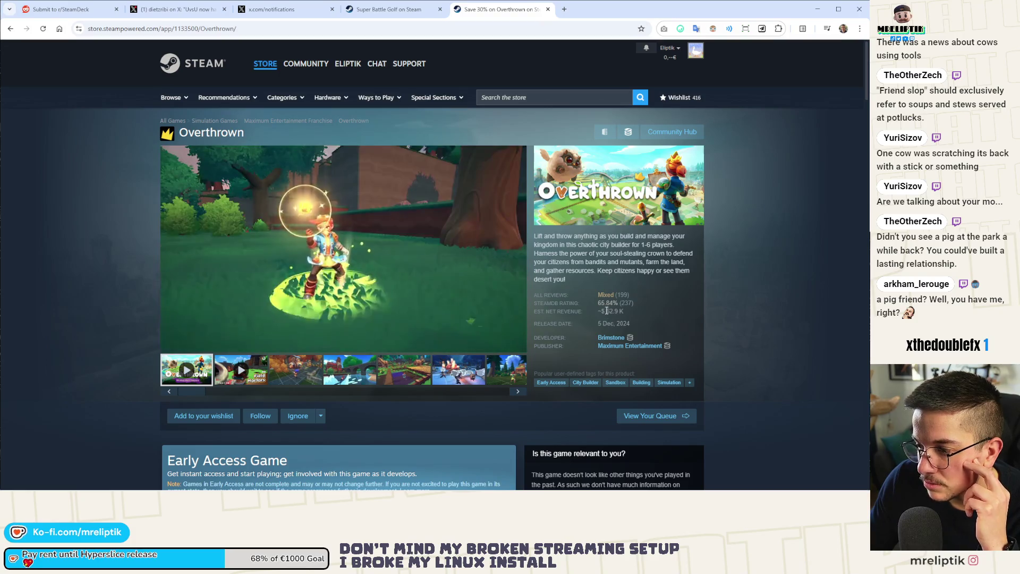
left_click(383, 9)
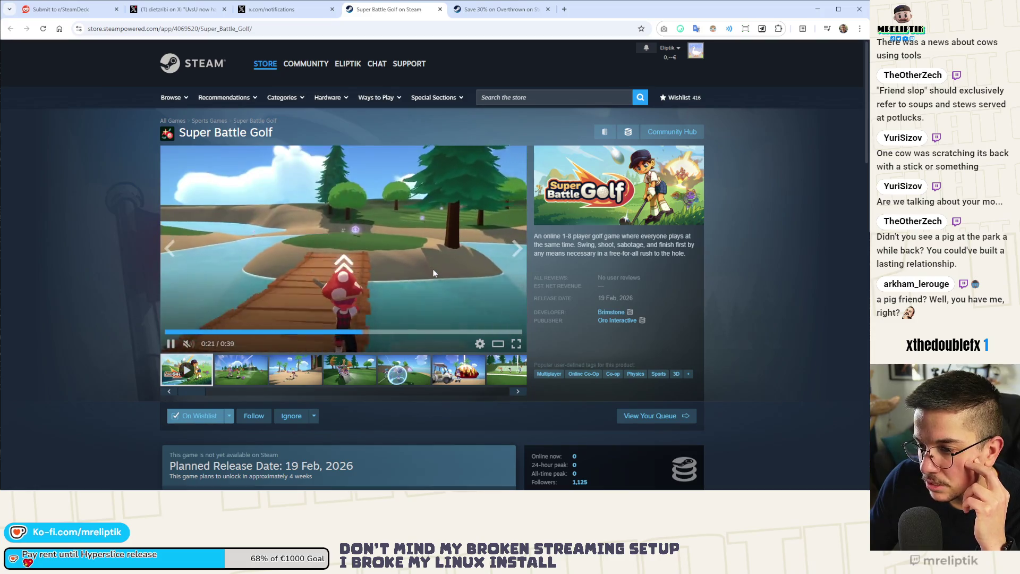
- Highlight Super Battle Golf's planned release date of 19 Feb 2026, then return to the Overthrown tab
scroll(433, 269, "down", 4)
scroll(354, 269, "up", 2)
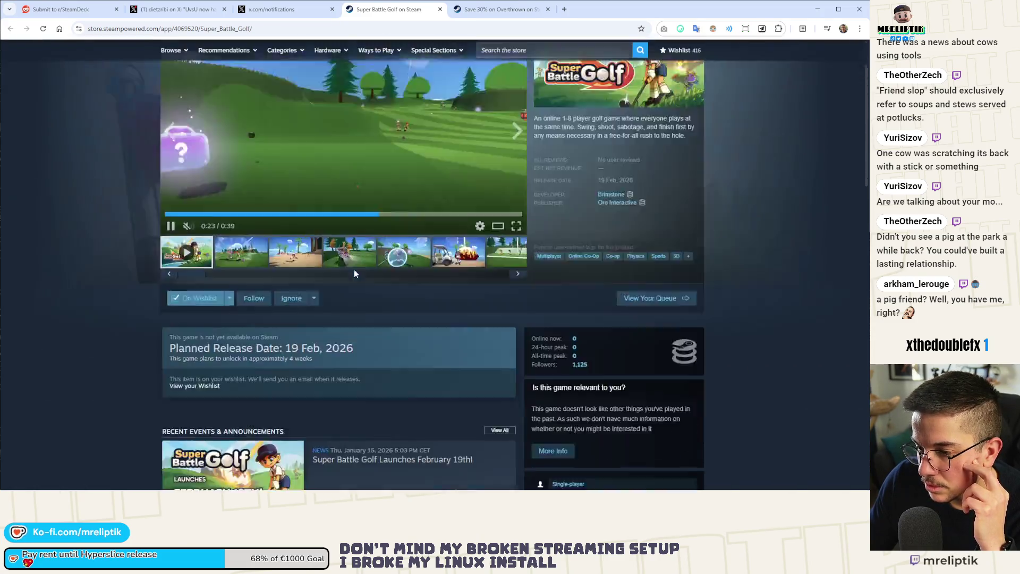
scroll(248, 192, "down", 3)
left_click_drag(248, 192, 358, 192)
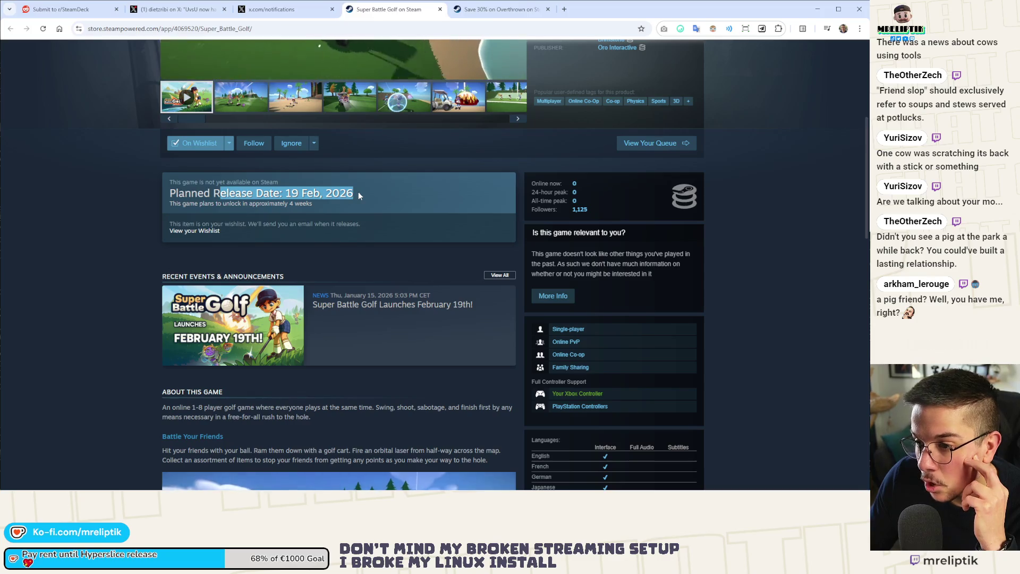
left_click(358, 192)
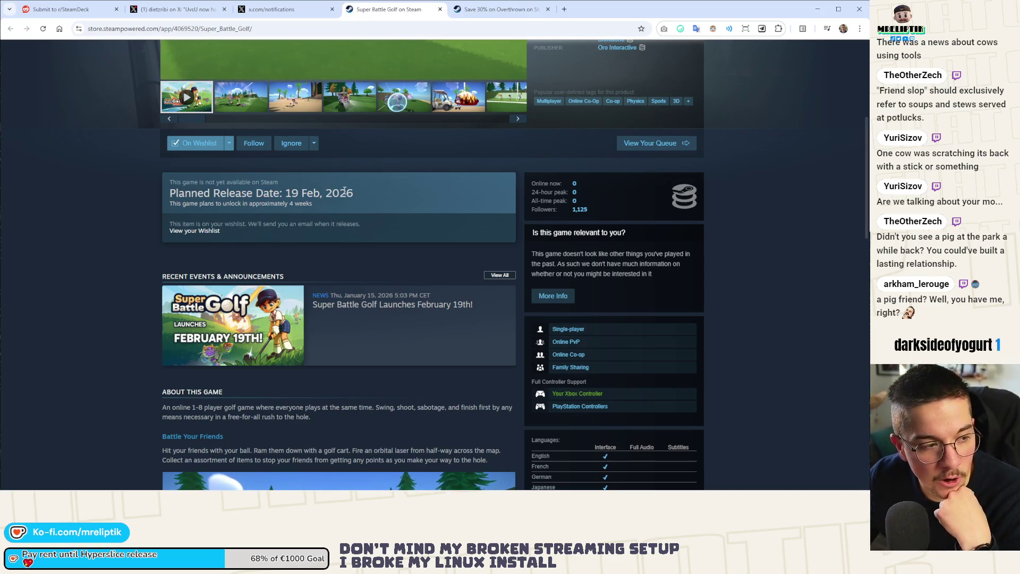
left_click_drag(291, 193, 359, 193)
left_click(348, 193)
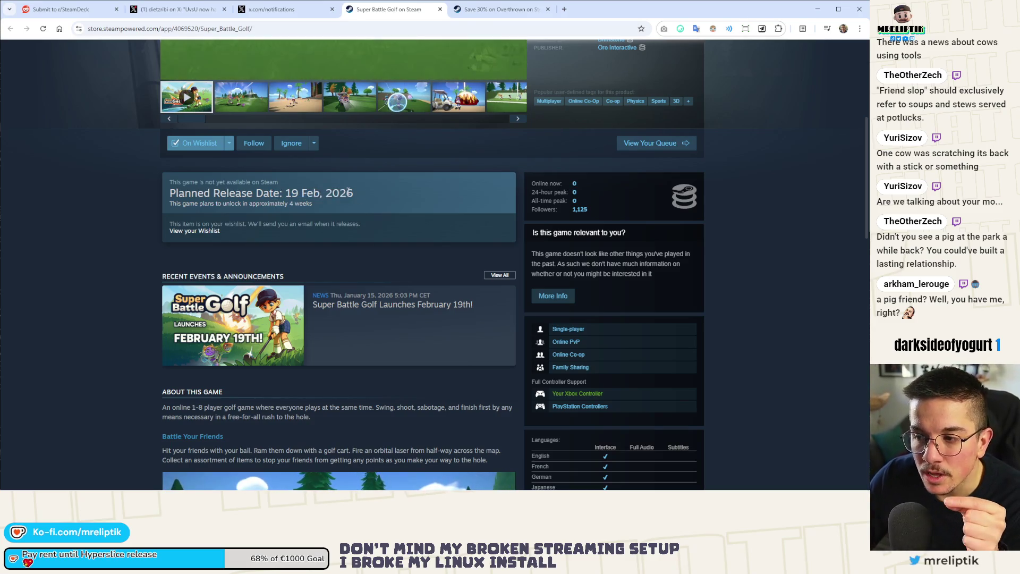
left_click_drag(292, 193, 322, 194)
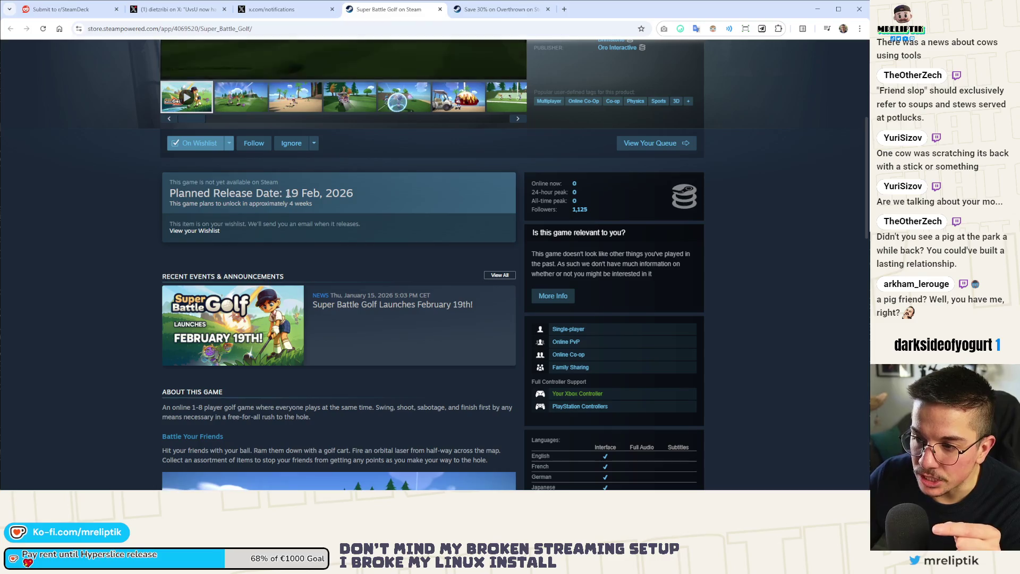
left_click(308, 203)
scroll(314, 196, "down", 4)
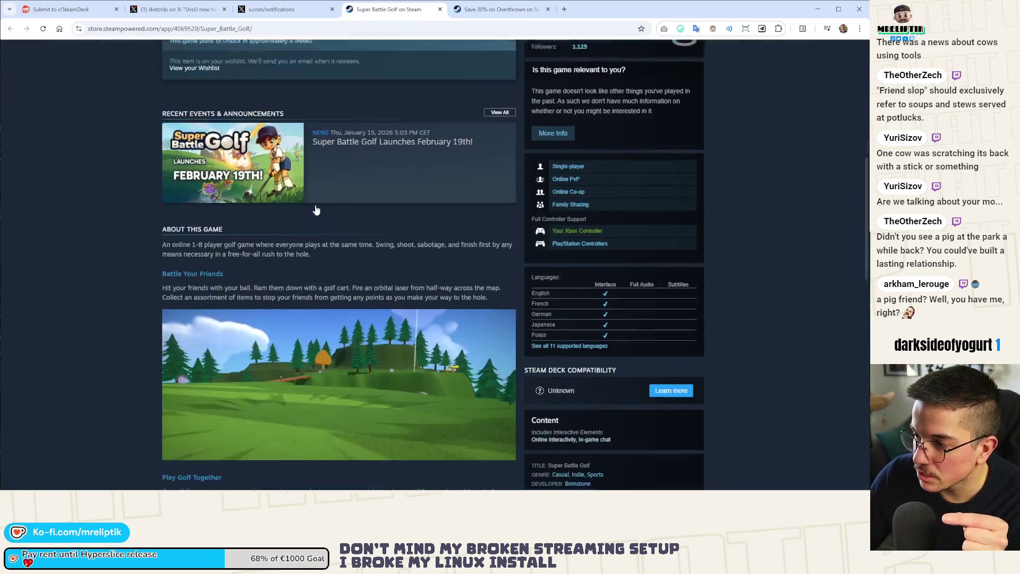
scroll(315, 194, "up", 10)
left_click(478, 11)
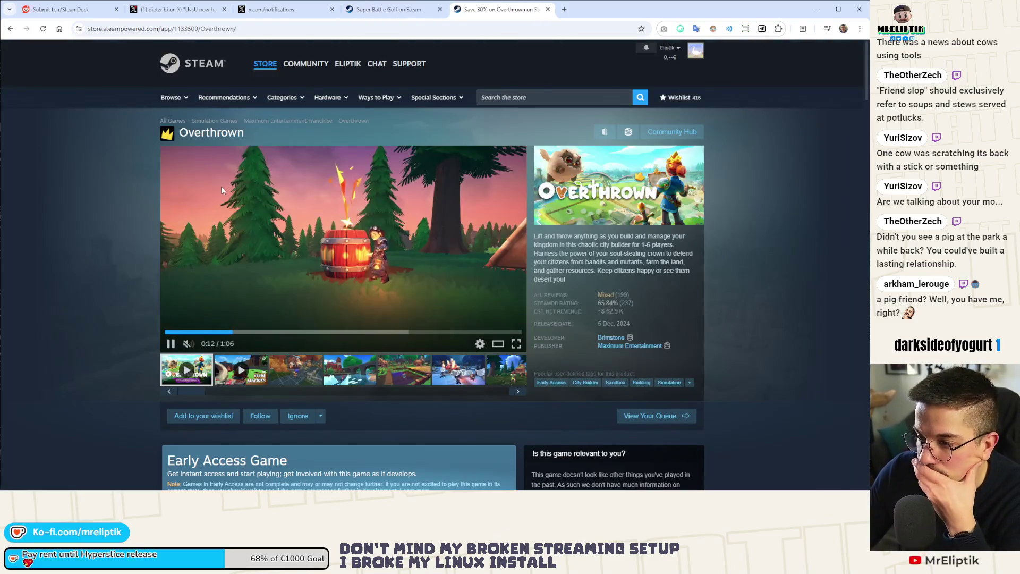
- Look through Overthrown's Great Hammer trailer and screenshots, then jump to its customer reviews
scroll(234, 191, "down", 2)
left_click(247, 281)
left_click(289, 281)
left_click(351, 282)
left_click(404, 282)
left_click(458, 295)
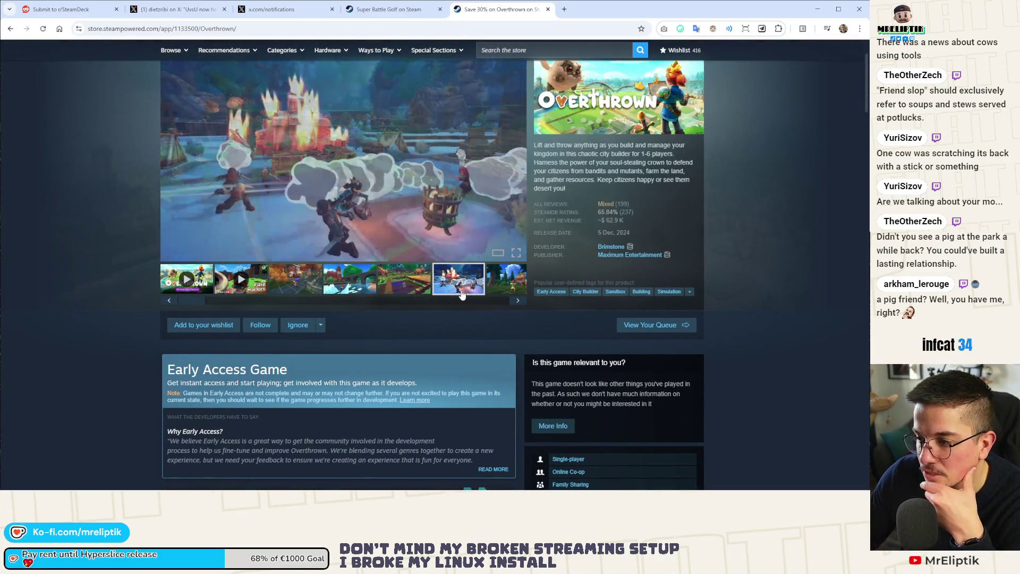
left_click(353, 280)
left_click(310, 291)
scroll(469, 290, "down", 5)
scroll(469, 290, "up", 5)
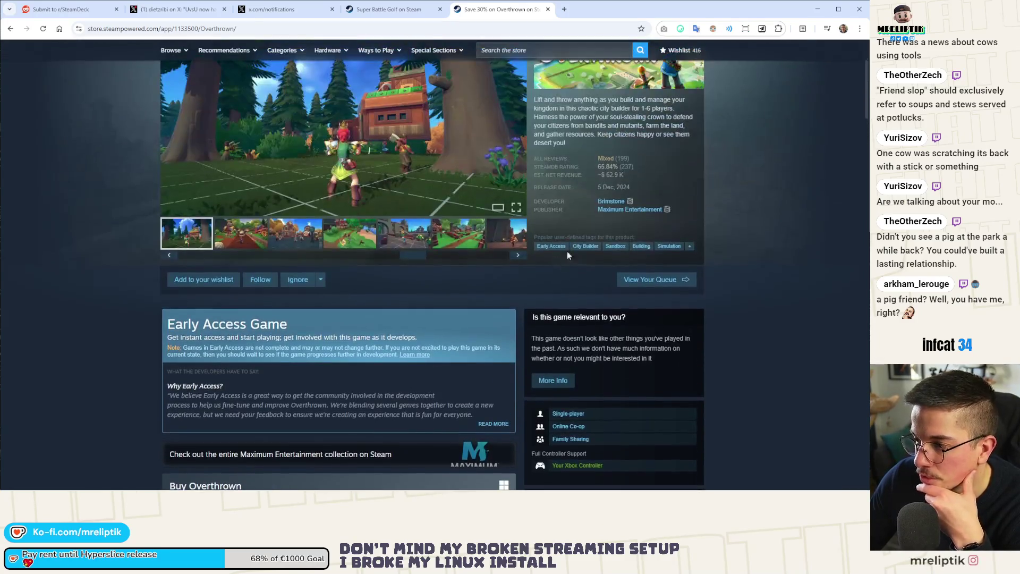
left_click(606, 149)
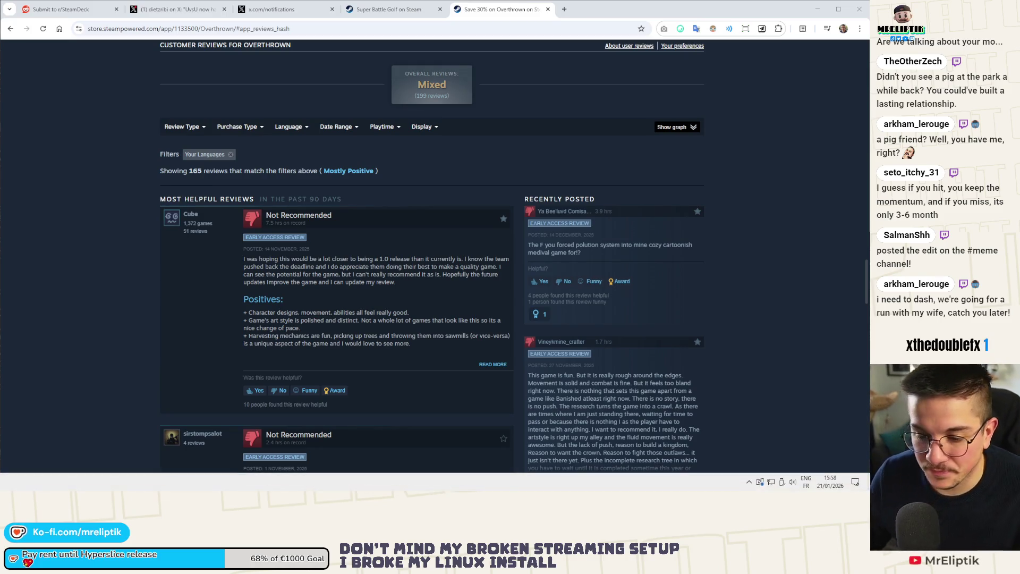
- Bring the Discord window up from the system tray's hidden apps
left_click(750, 482)
left_click(749, 457)
left_click(139, 119)
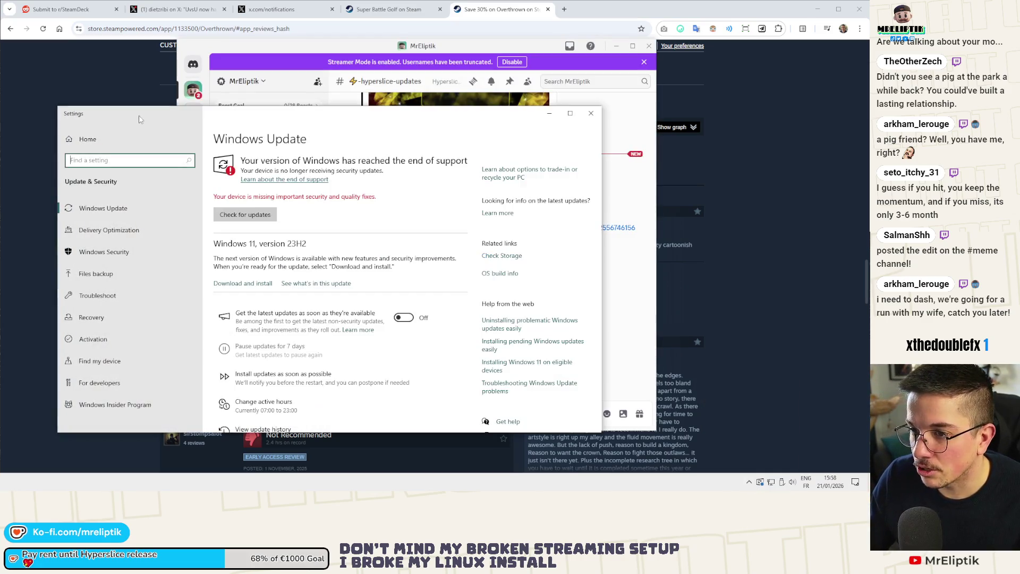
- Close the Windows Update settings, switch to the #memes channel and maximize Discord
left_click(591, 113)
scroll(255, 308, "down", 5)
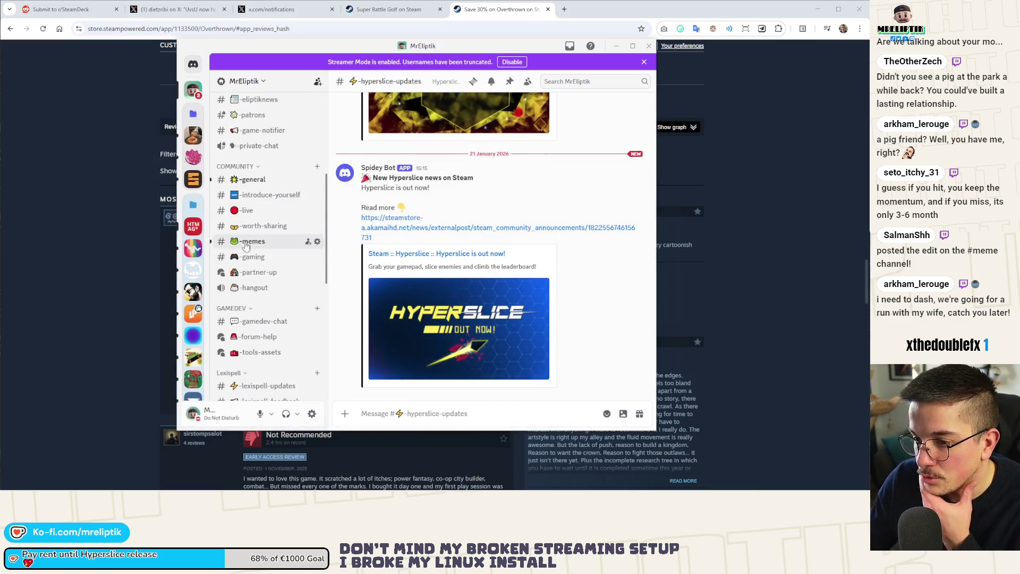
left_click(247, 242)
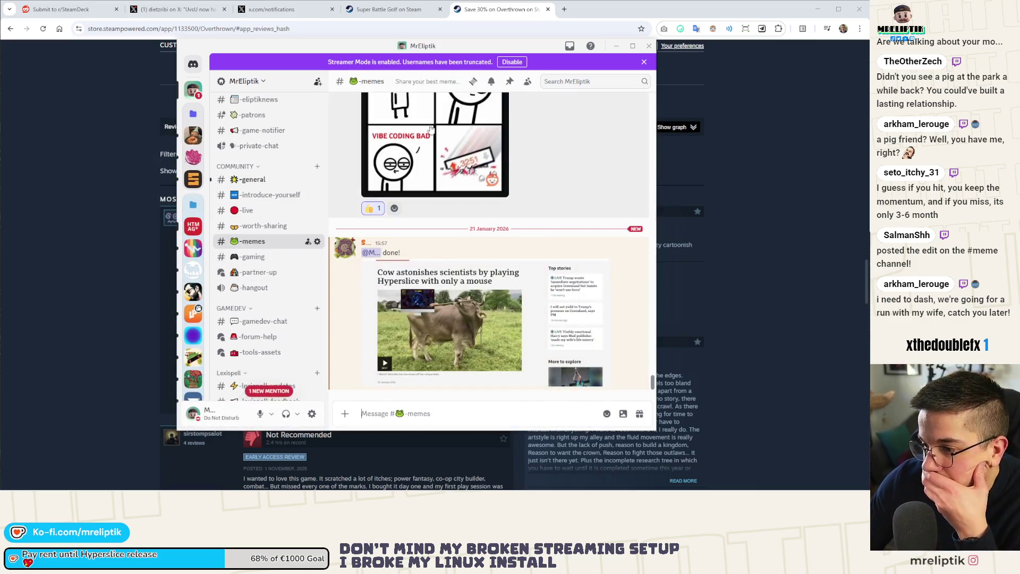
double_click(352, 51)
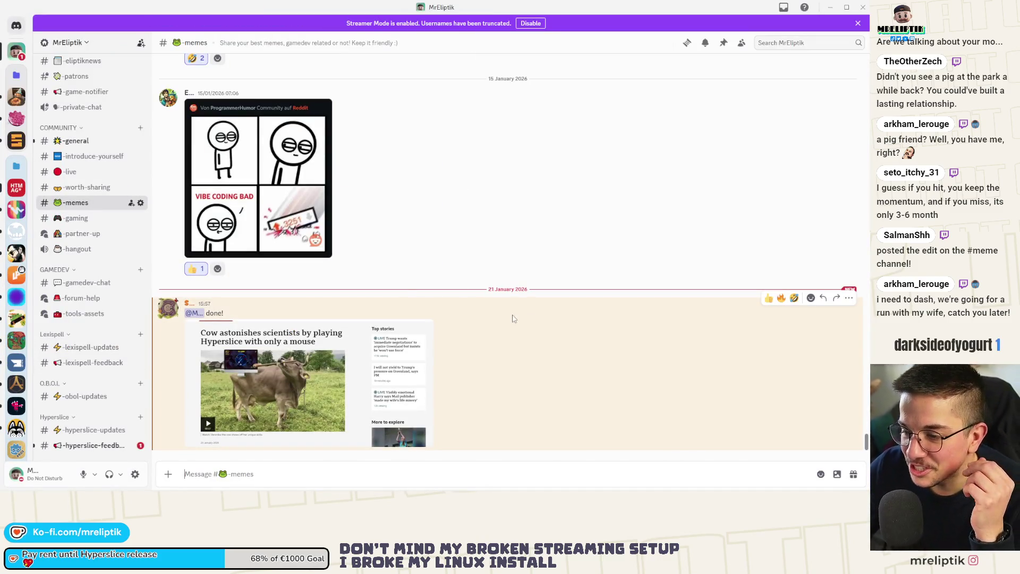
- View the cow Hyperslice meme full size, then move to the #hyperslice-feedback channel
left_click(290, 367)
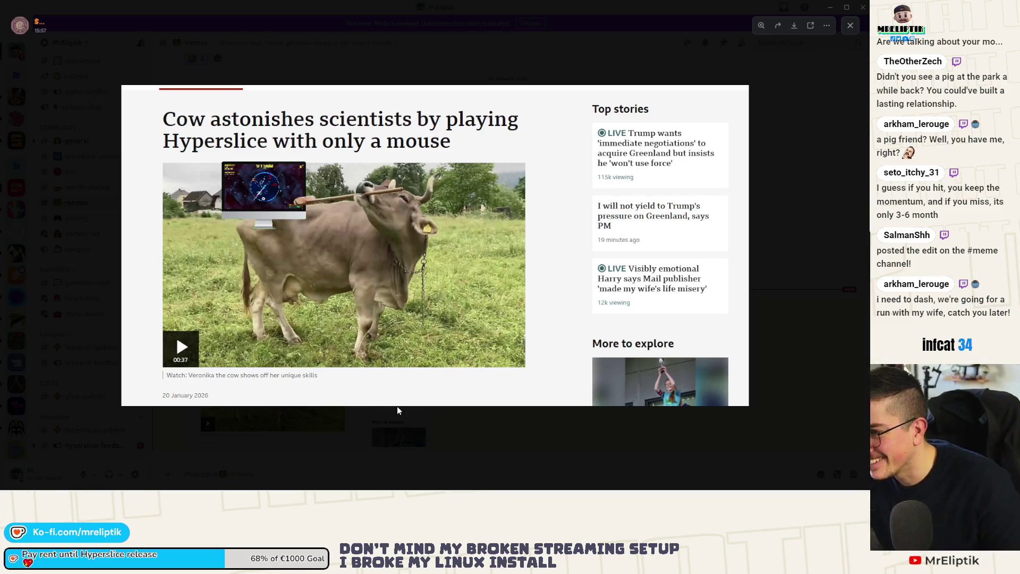
left_click(108, 138)
right_click(256, 134)
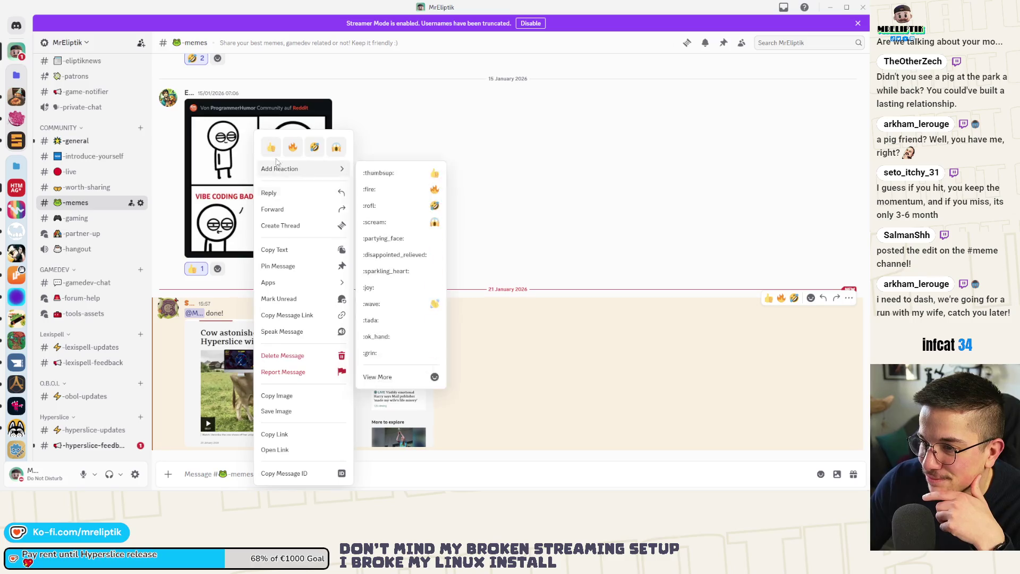
left_click(317, 147)
left_click(96, 445)
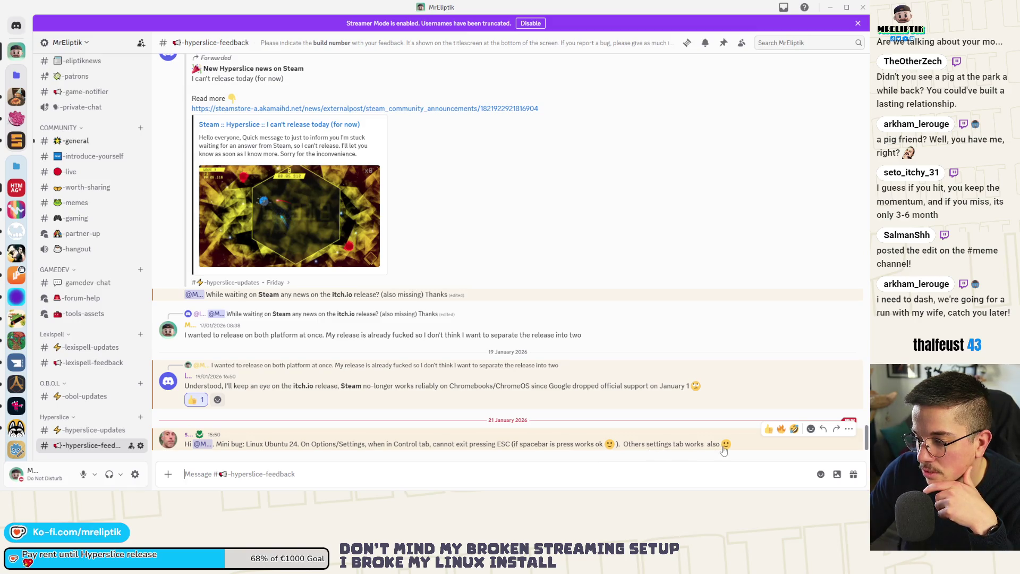
- React 👍 to the Linux Ubuntu 24 ESC bug report, then switch back to Overthrown's reviews
right_click(675, 447)
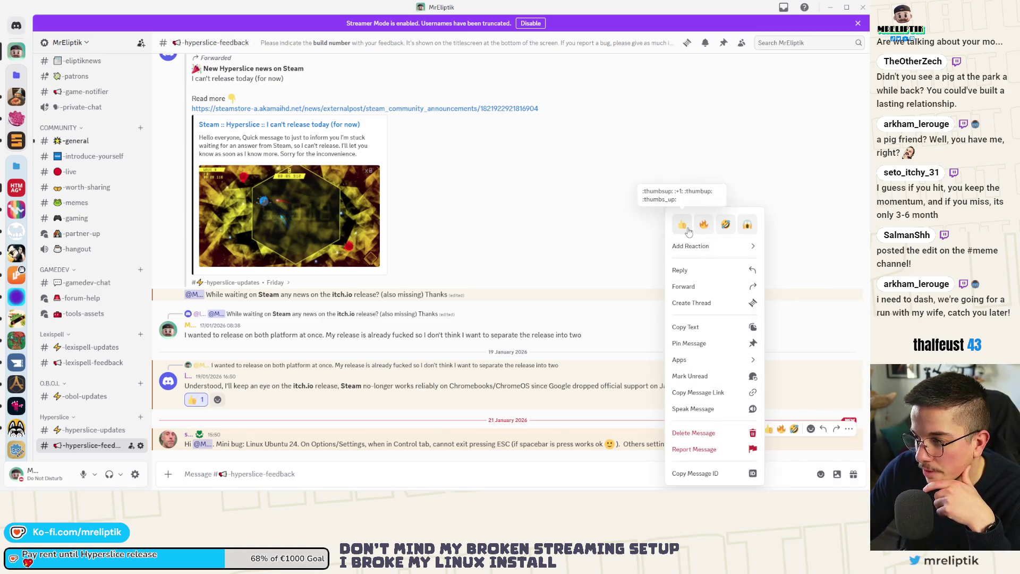
left_click(680, 224)
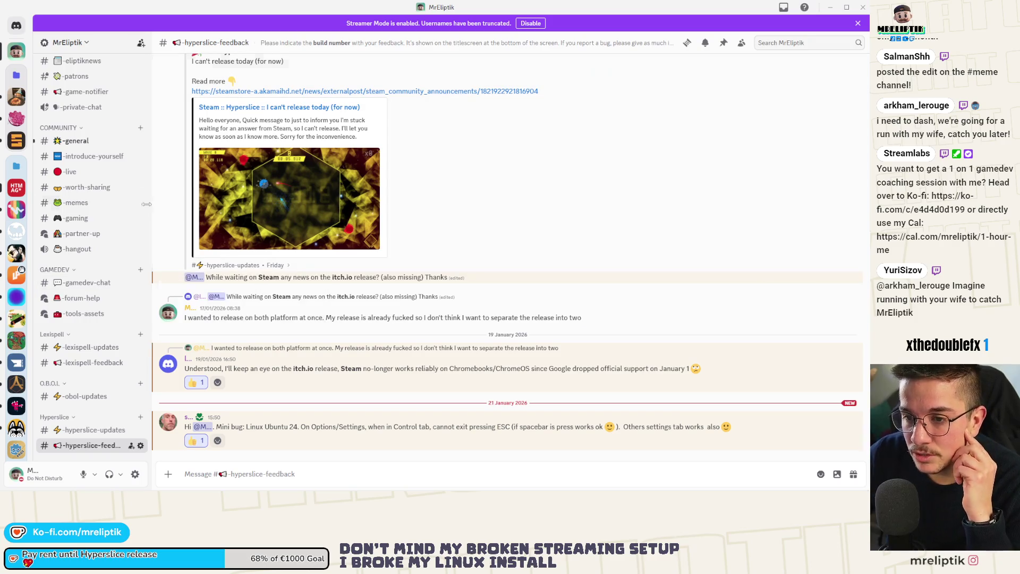
key("alt+Tab")
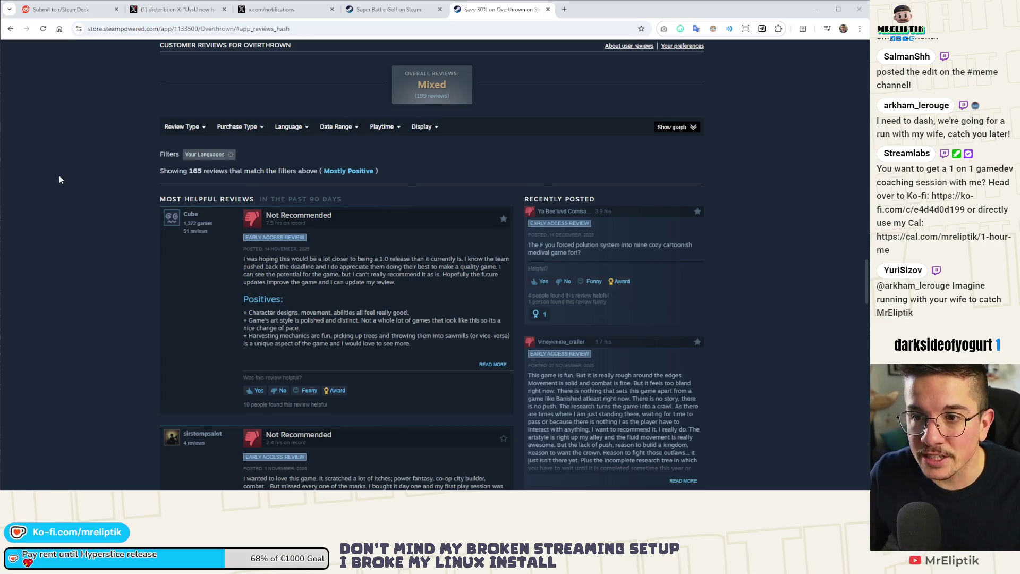
mouse_move(21, 489)
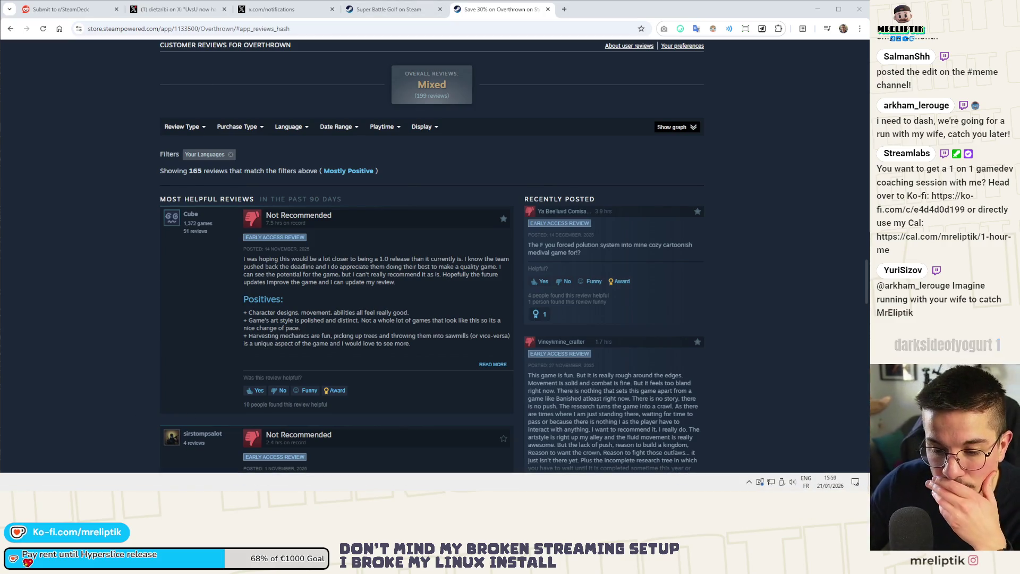
key("alt+Tab")
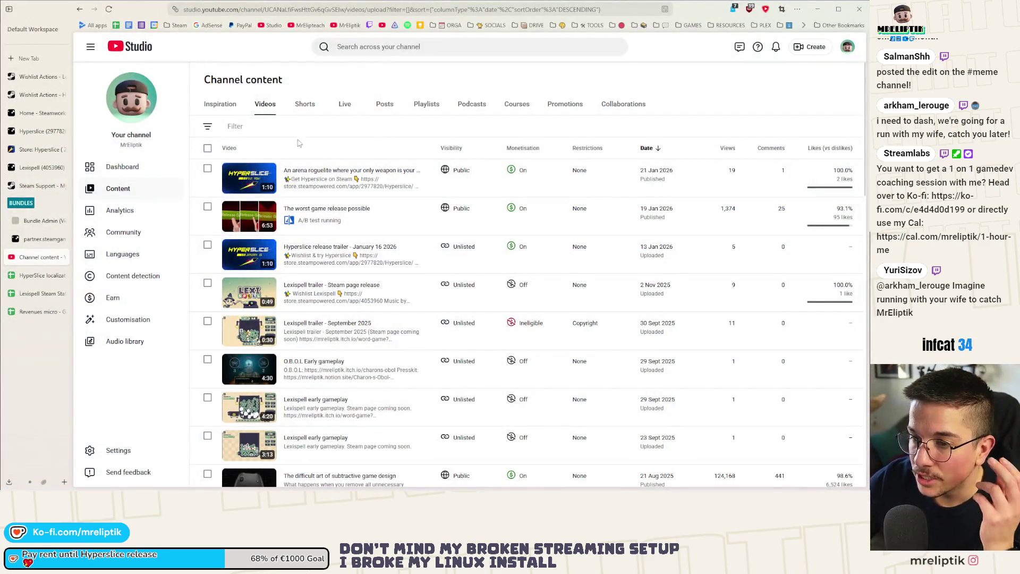
left_click(811, 47)
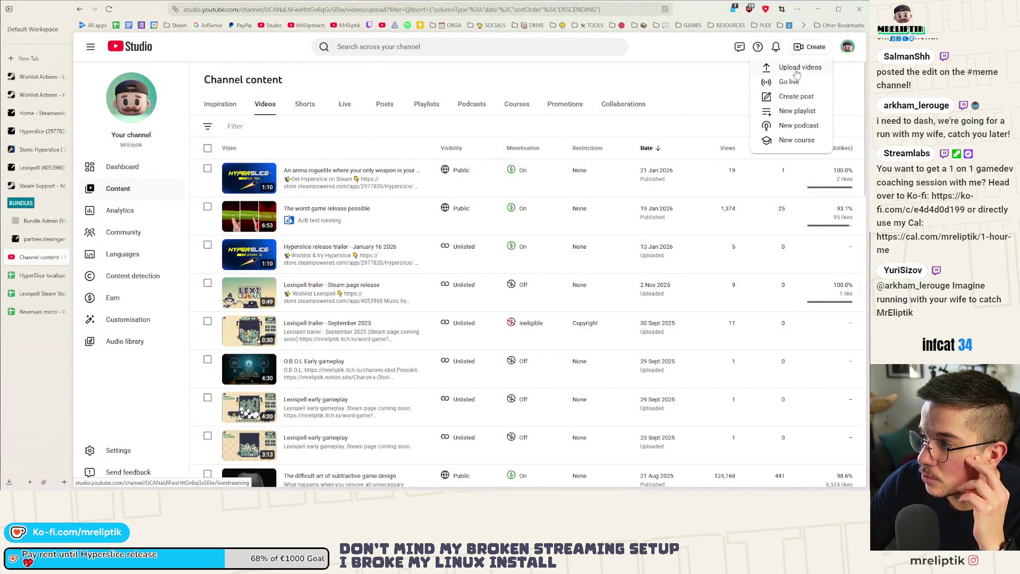
- Upload the Short's video file and clear its file-name title
left_click(787, 71)
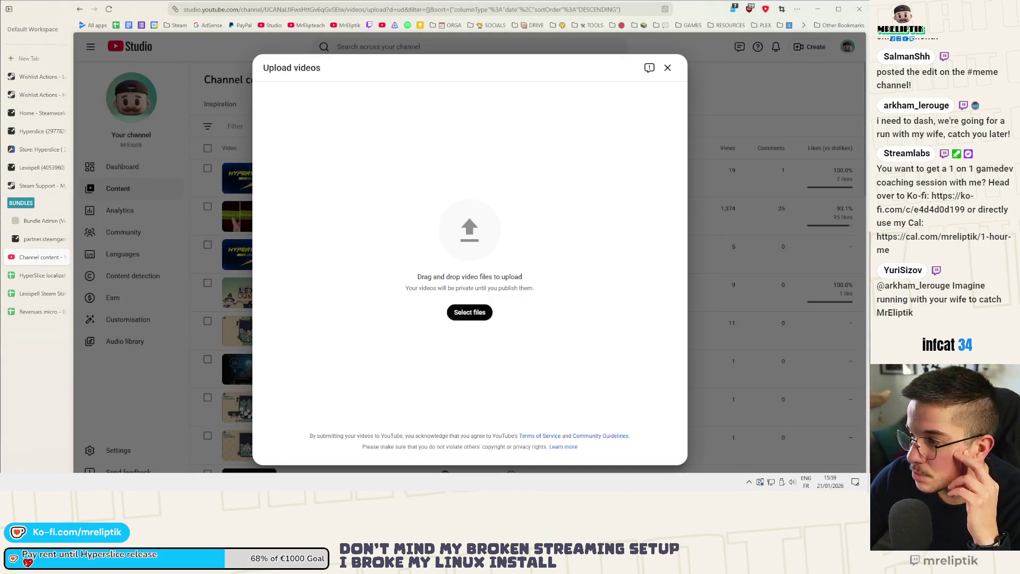
left_click_drag(0, 307, 437, 307)
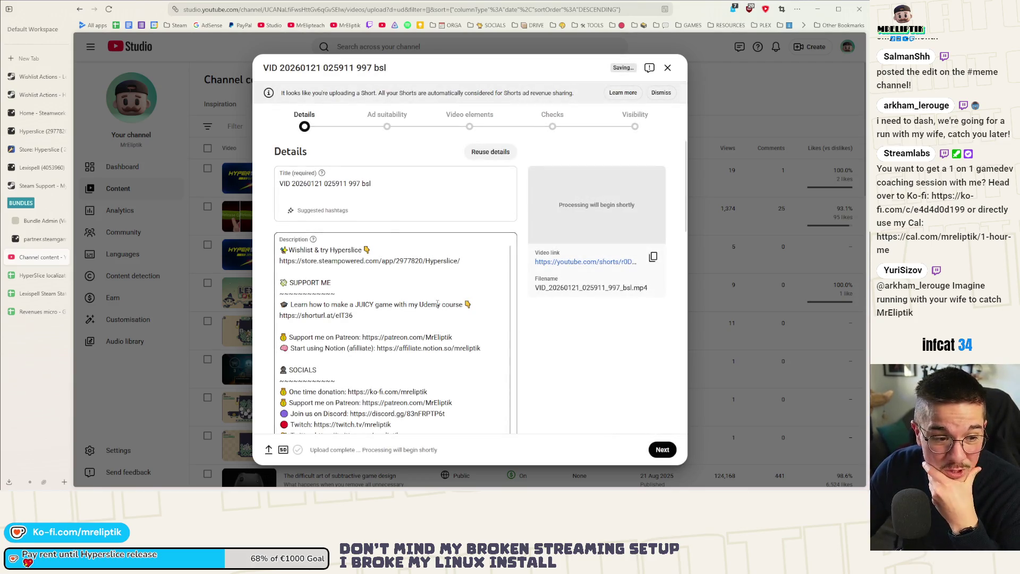
left_click(371, 184)
left_click_drag(371, 183, 278, 182)
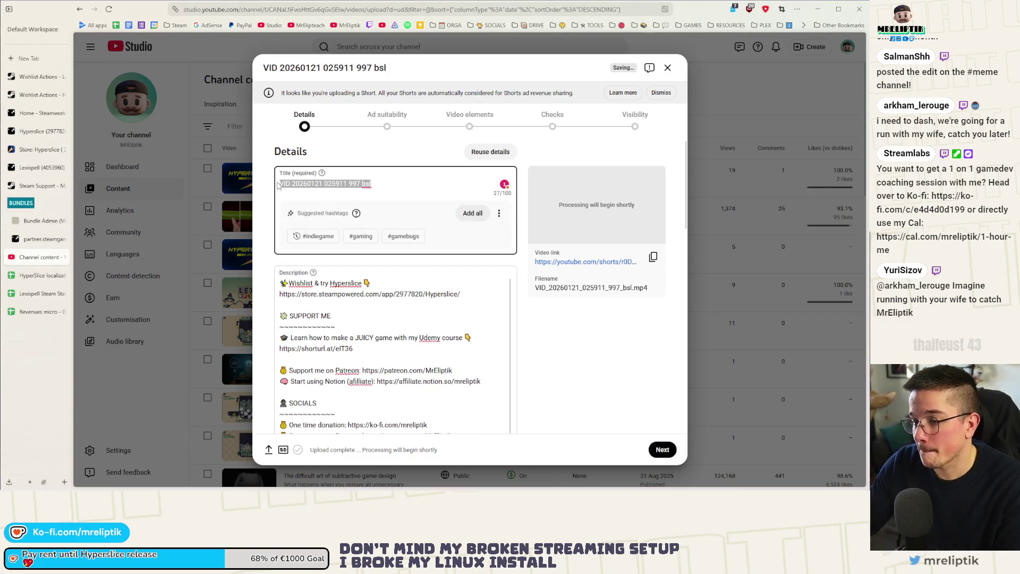
key("BackSpace")
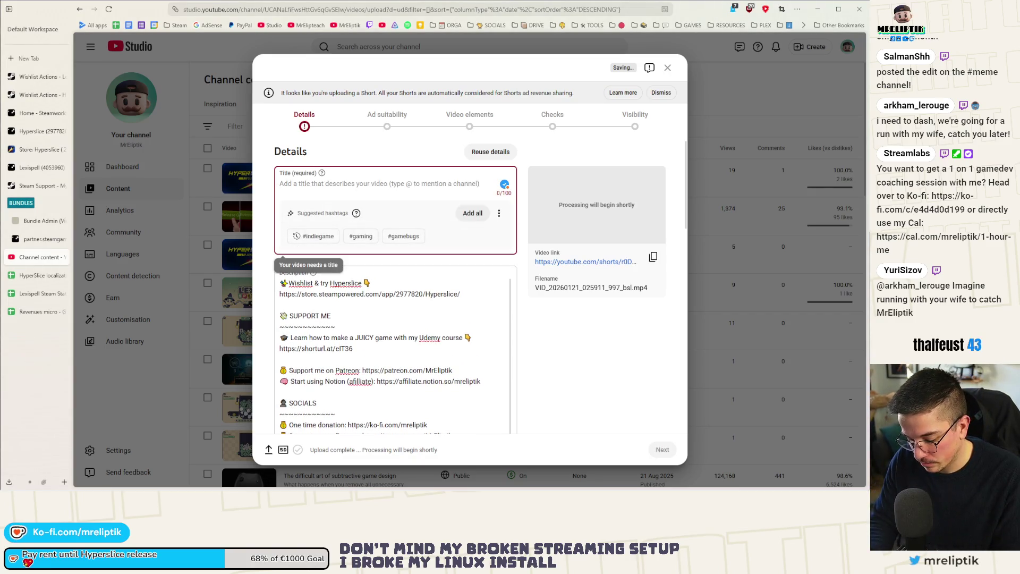
- Title it "My roguelike where your only weapon is a dash is out on Steam!" plus #indiegame
type("My game")
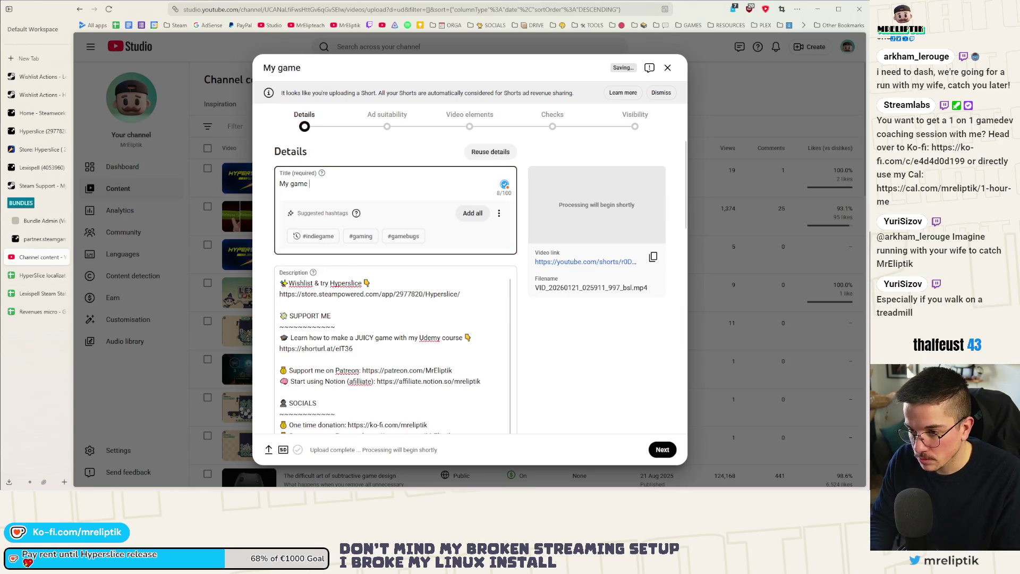
key("BackSpace")
key("BackSpace")
key("BackSpace")
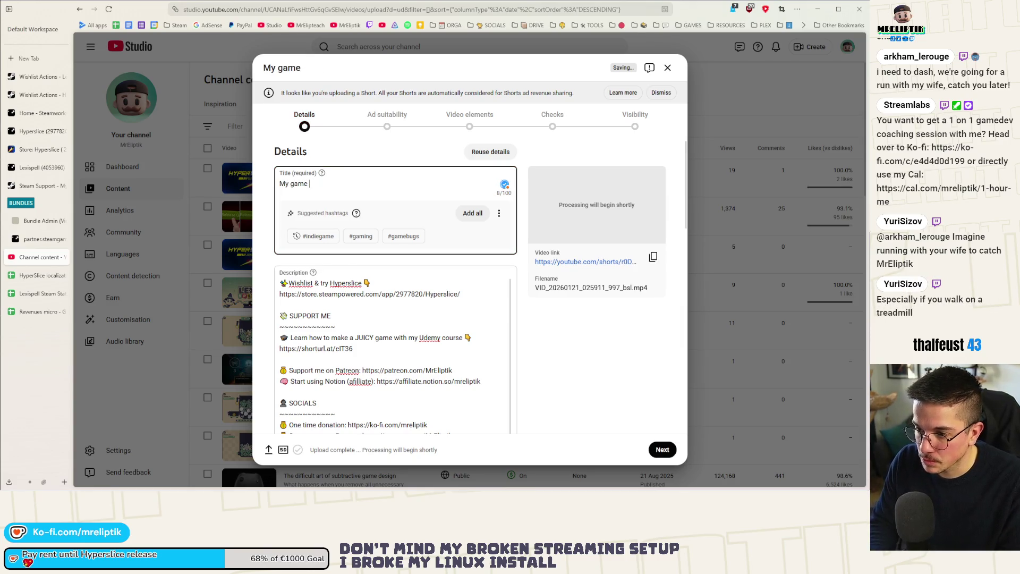
type("rougli")
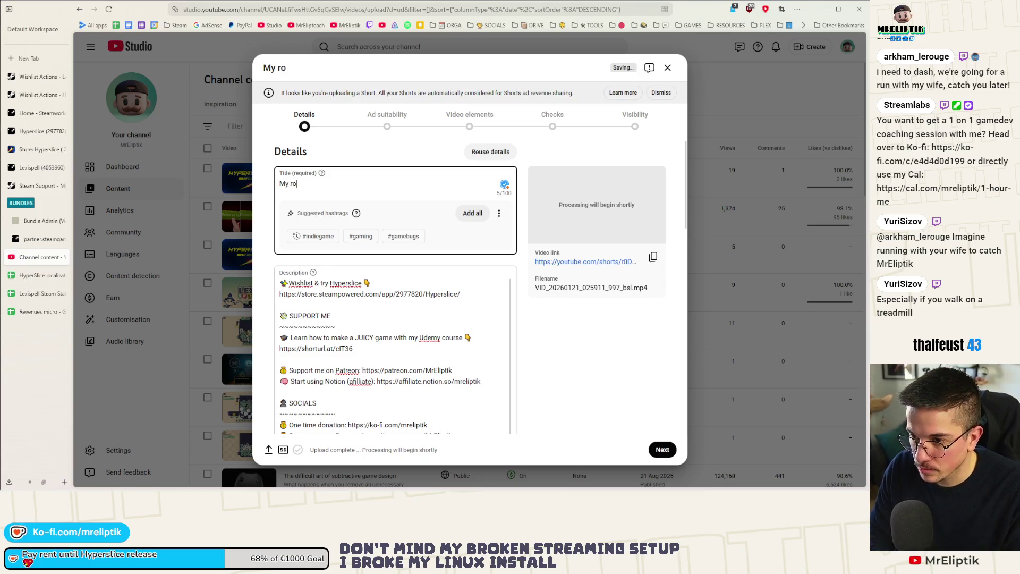
key("BackSpace")
key("BackSpace")
key("BackSpace")
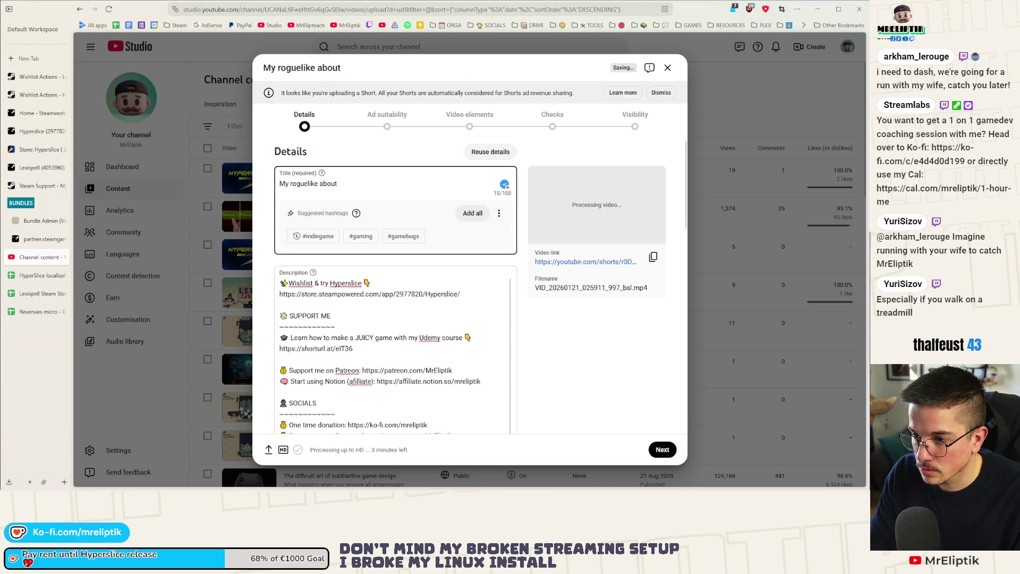
key("BackSpace")
key("BackSpace")
key("BackSpace")
type("where your only weapon is a")
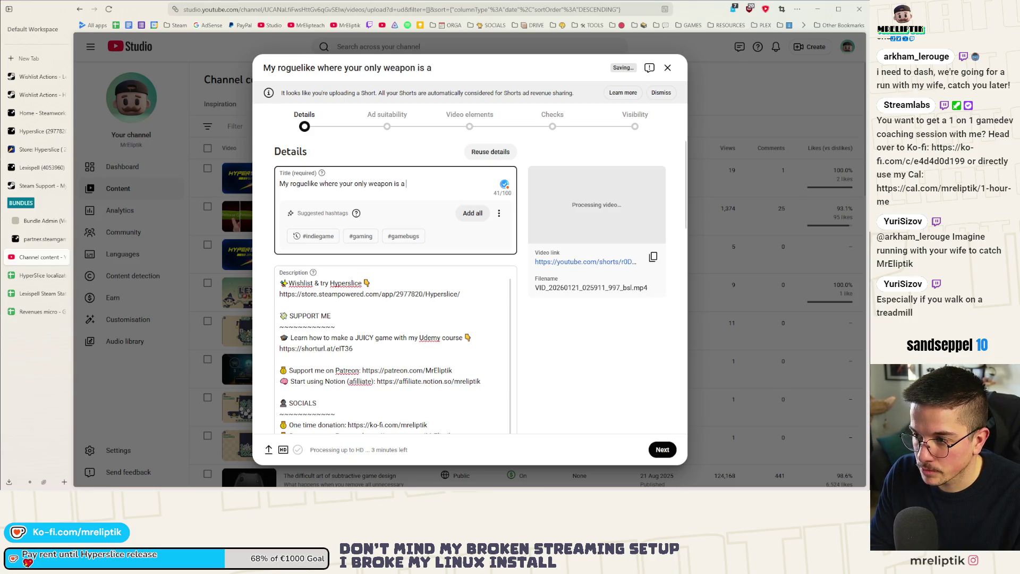
type("dash is out on St")
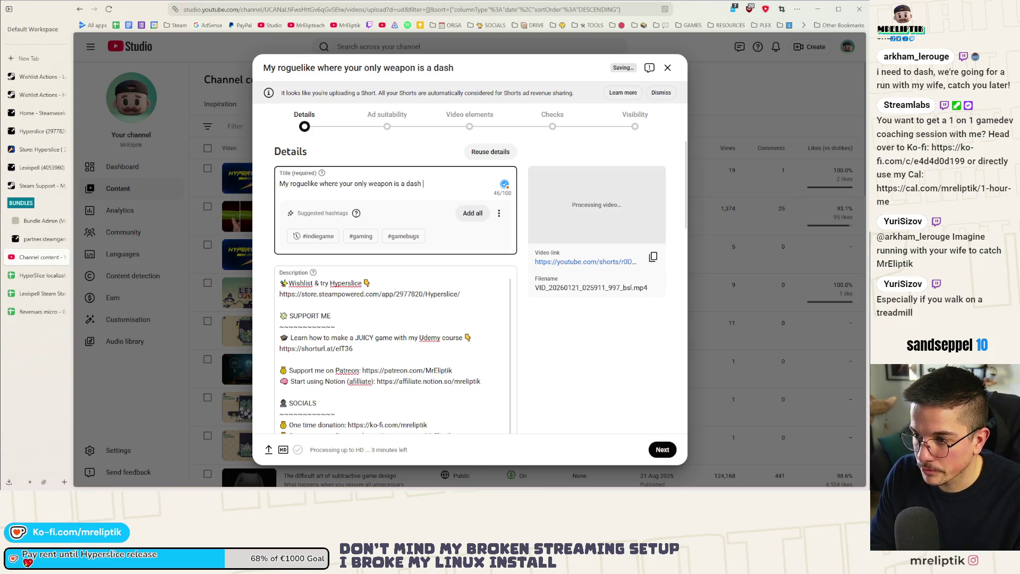
type("eam!")
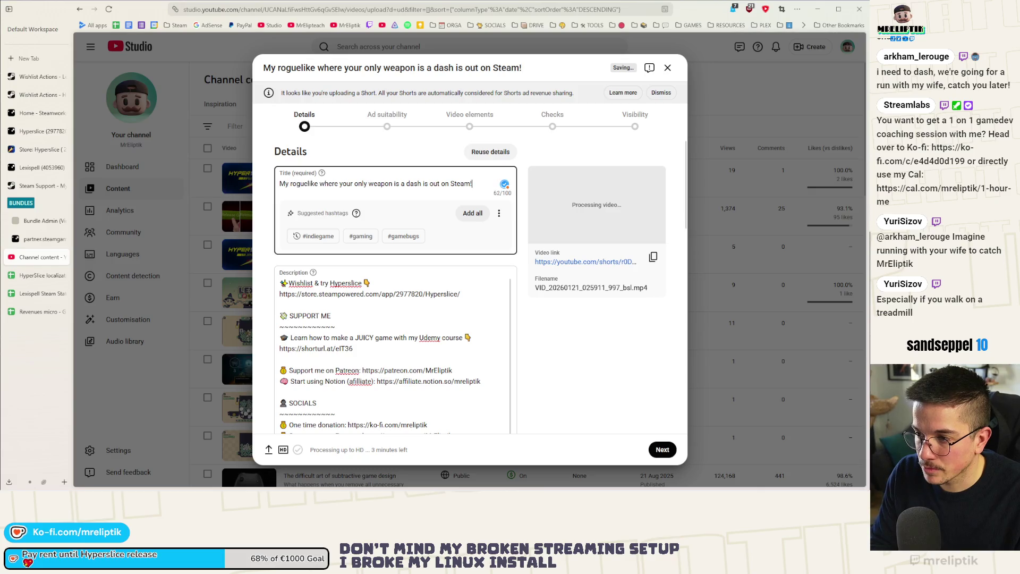
left_click(330, 232)
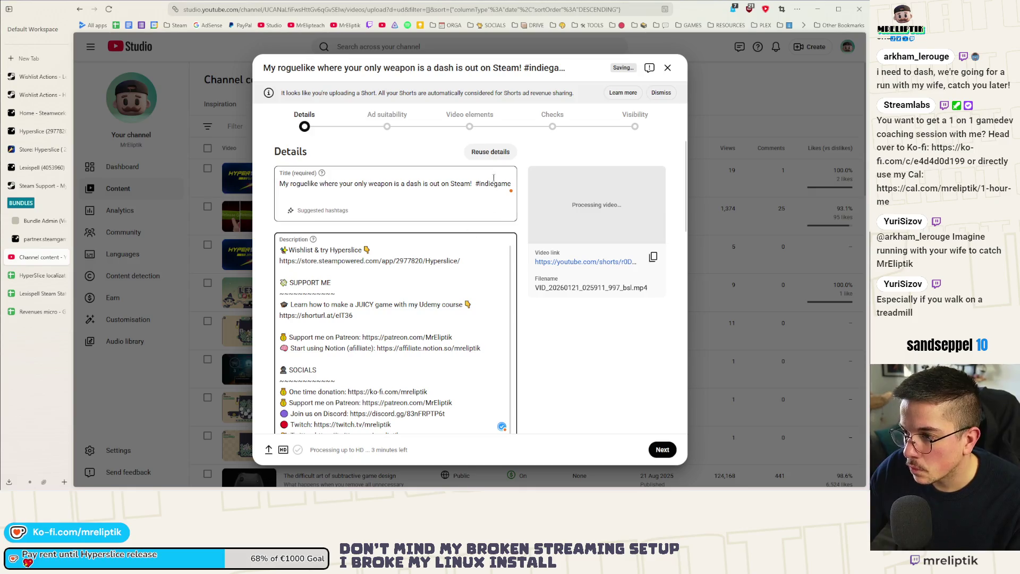
- Reuse an earlier video's details for the Short while keeping its new title
left_click(491, 151)
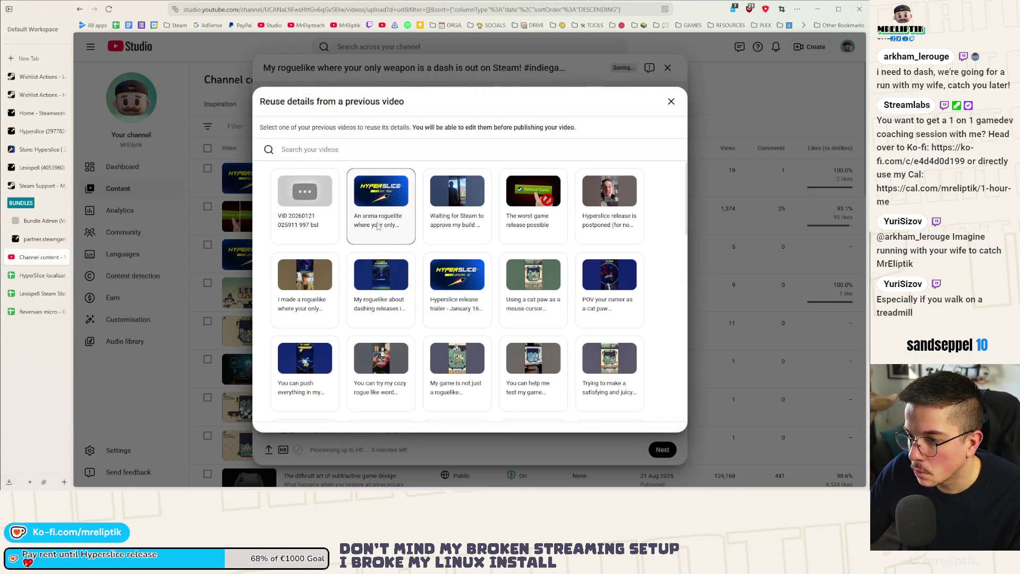
left_click(383, 225)
left_click(342, 132)
left_click(604, 418)
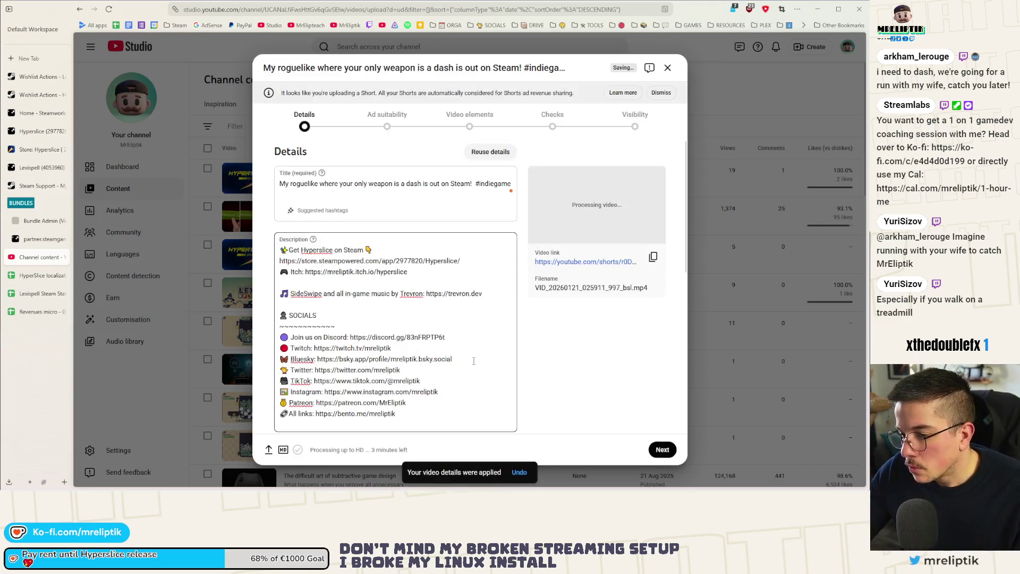
- Add a blank line in the description above the Itch link
left_click(287, 283)
key("Return")
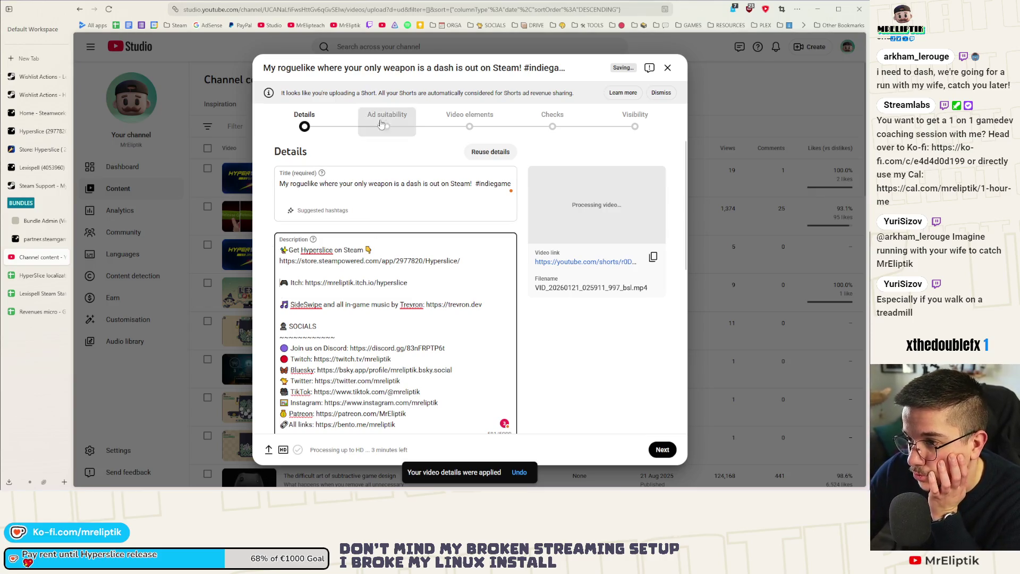
scroll(474, 341, "down", 10)
- Mark the Short as not made for kids, with no altered content
left_click(325, 346)
left_click(297, 388)
scroll(350, 382, "down", 4)
scroll(350, 382, "down", 3)
left_click(279, 278)
scroll(330, 325, "up", 5)
scroll(329, 325, "up", 5)
- Submit a 'None of the above' ad suitability rating and advance to Checks
left_click(387, 114)
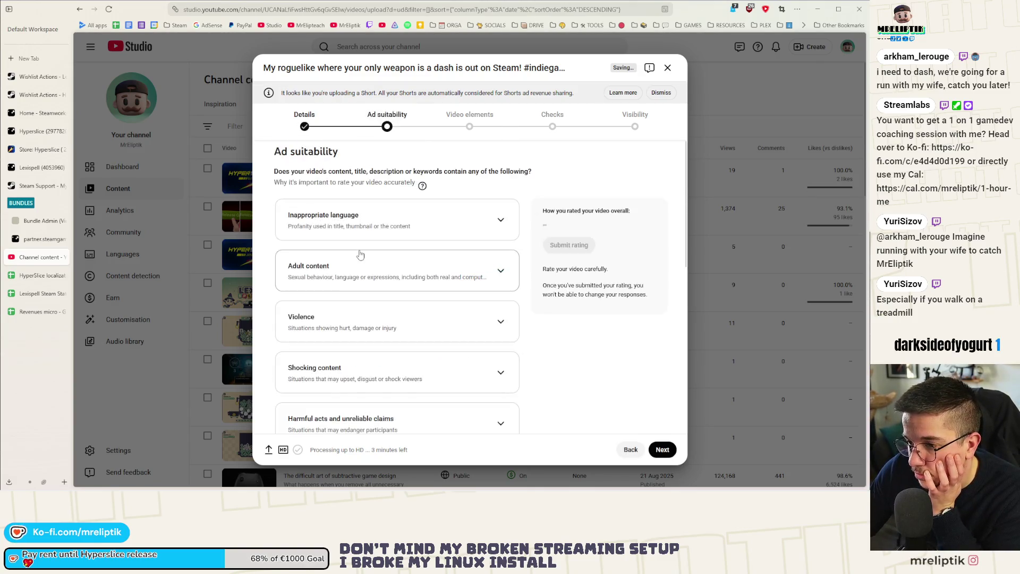
scroll(376, 361, "down", 5)
scroll(376, 361, "down", 1)
left_click(319, 415)
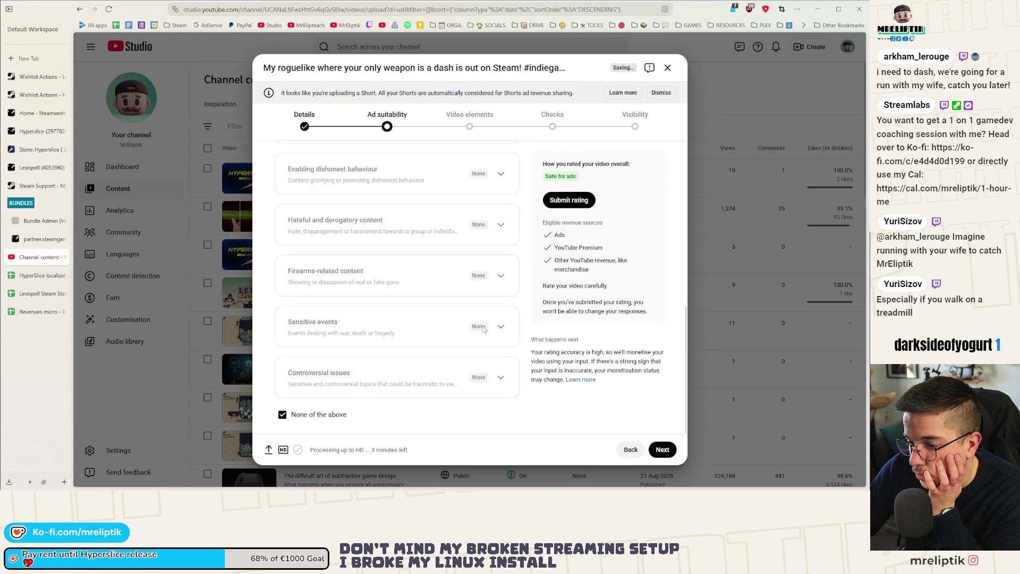
left_click(569, 200)
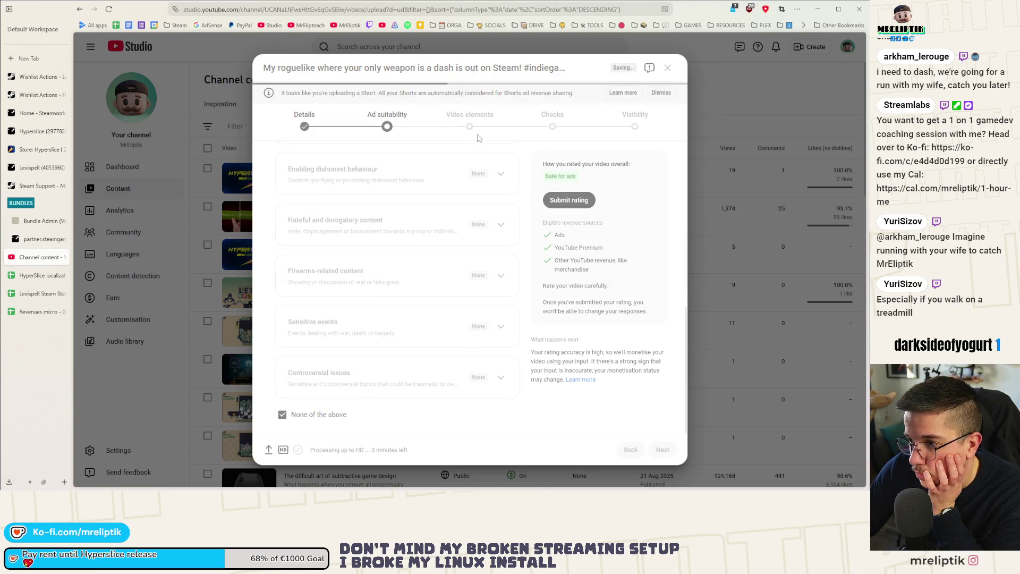
left_click(469, 116)
left_click(554, 122)
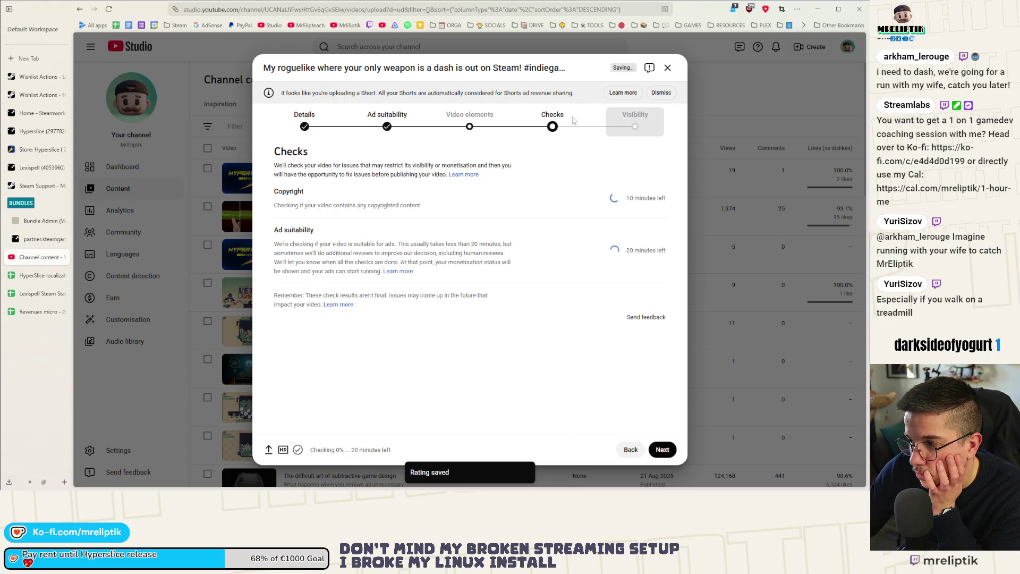
- Set the arena roguelite video as the related video, then maximize YouTube Music
left_click(470, 117)
left_click(645, 198)
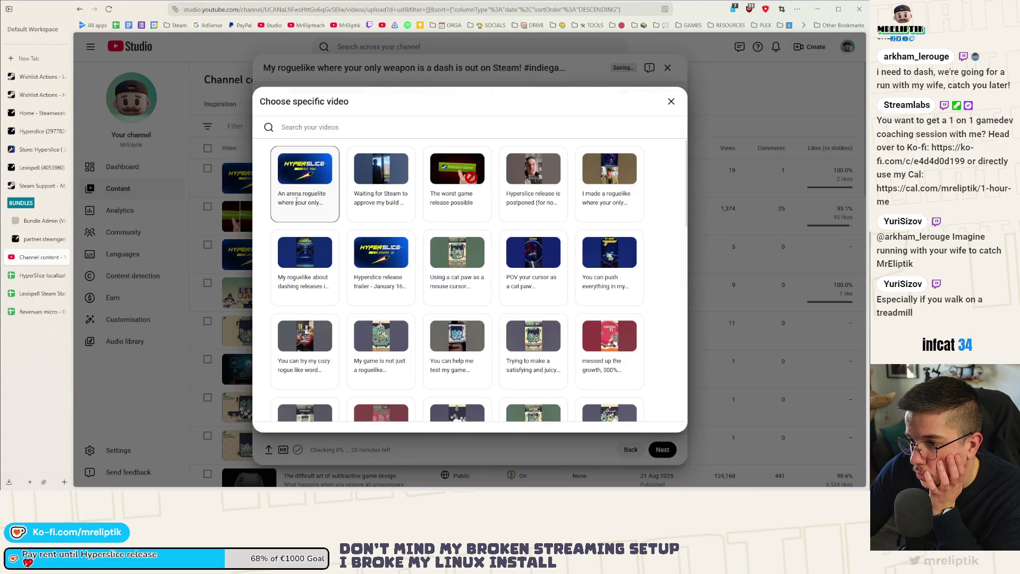
left_click(298, 214)
left_click(554, 128)
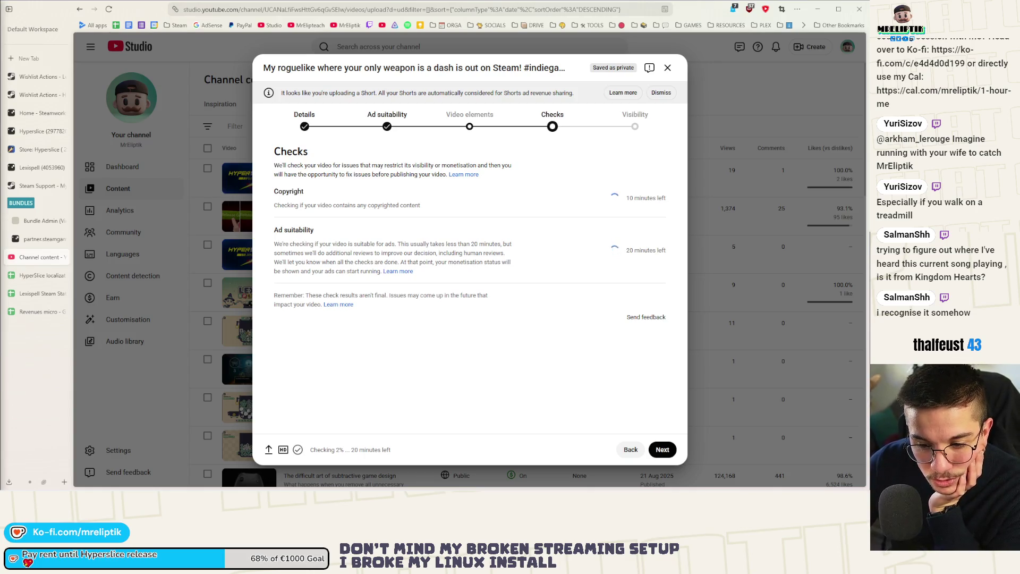
mouse_move(0, 175)
left_mouse_down()
mouse_move(107, 175)
mouse_move(298, 65)
left_mouse_up()
double_click(298, 66)
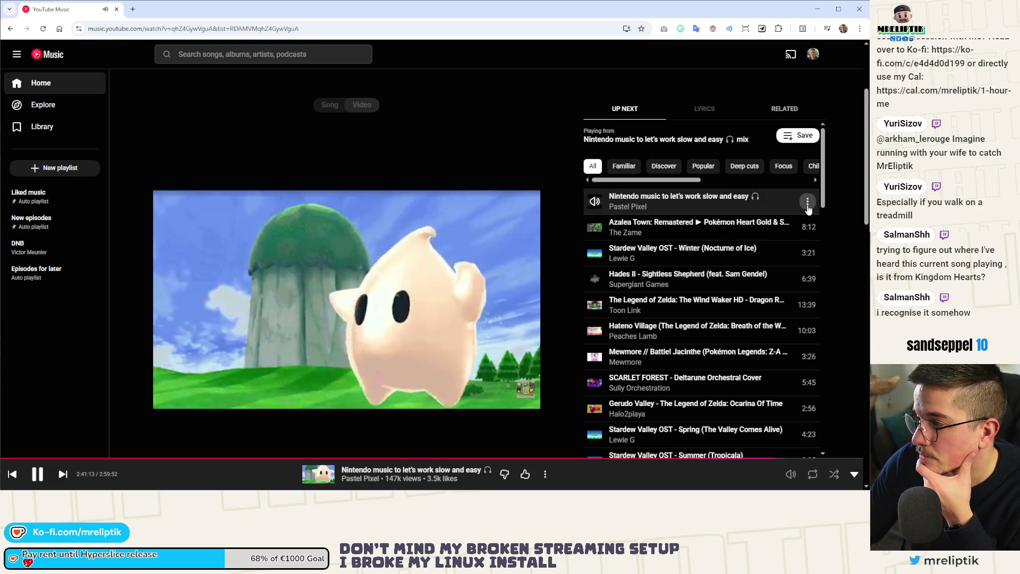
- Copy the share link for the playing Nintendo music mix
left_click(808, 202)
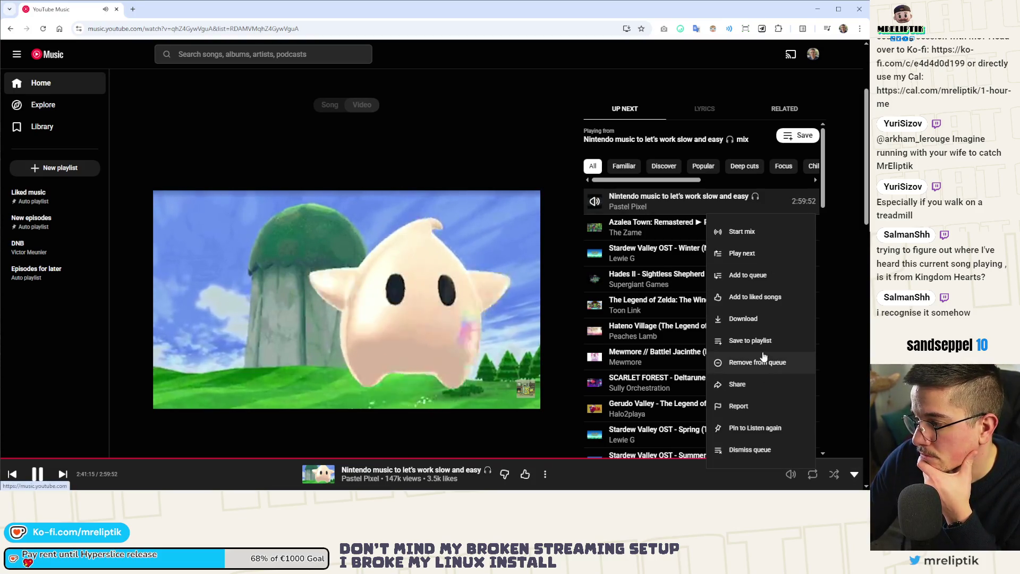
left_click(745, 385)
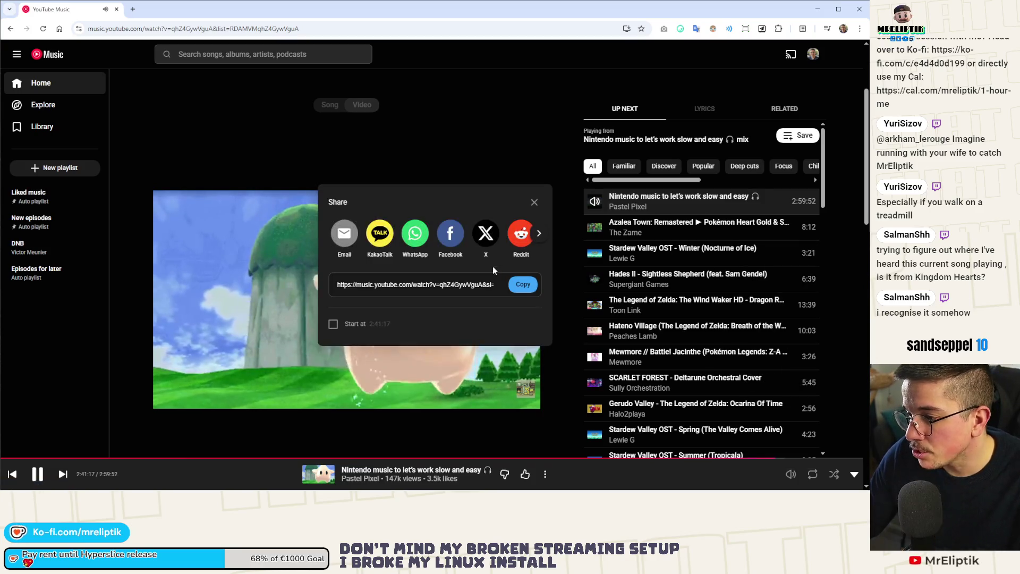
left_click(523, 284)
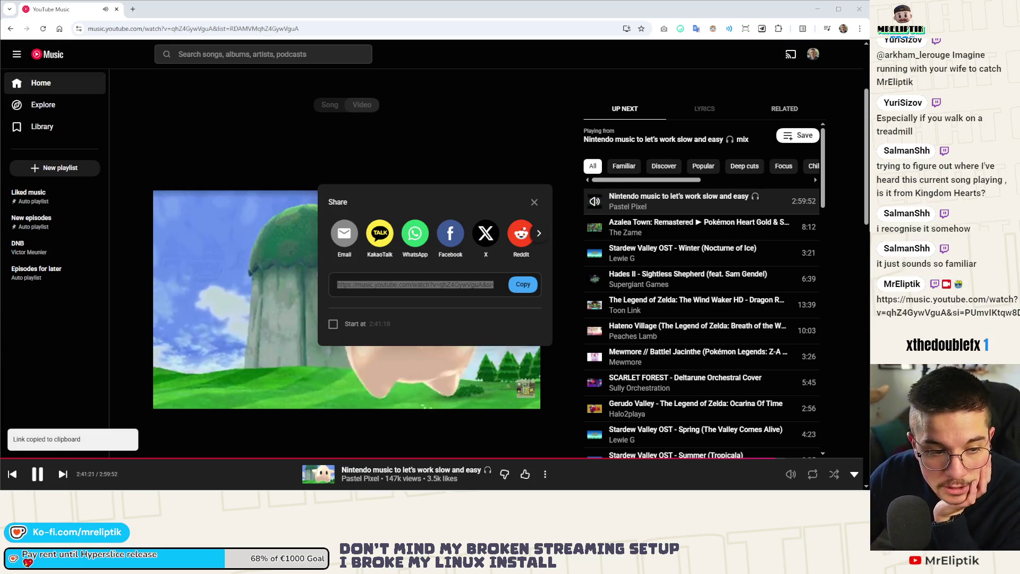
- Snap YouTube Music to the left and bring YouTube Studio back full screen
key("super+Left")
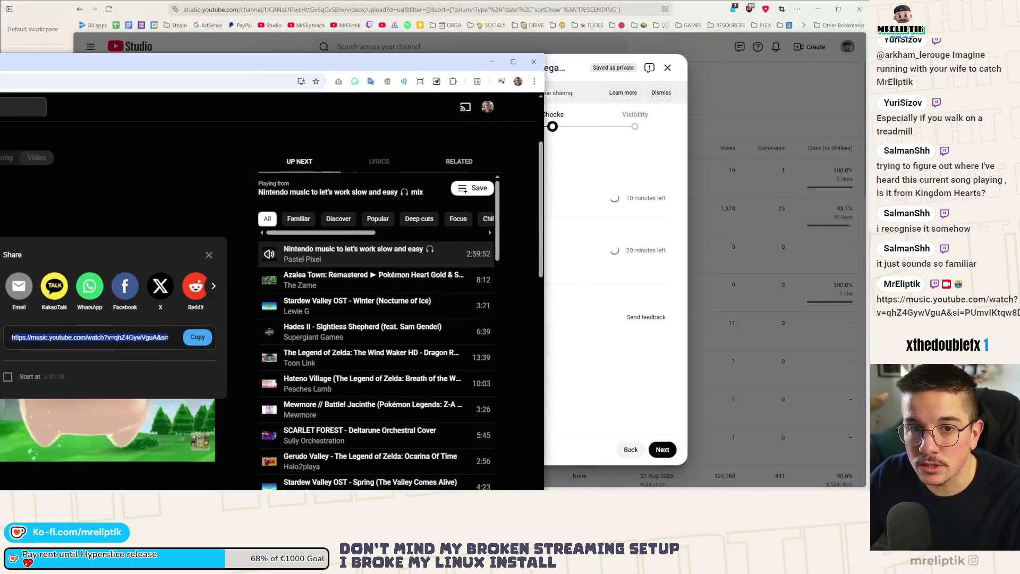
key("Right")
key("Return")
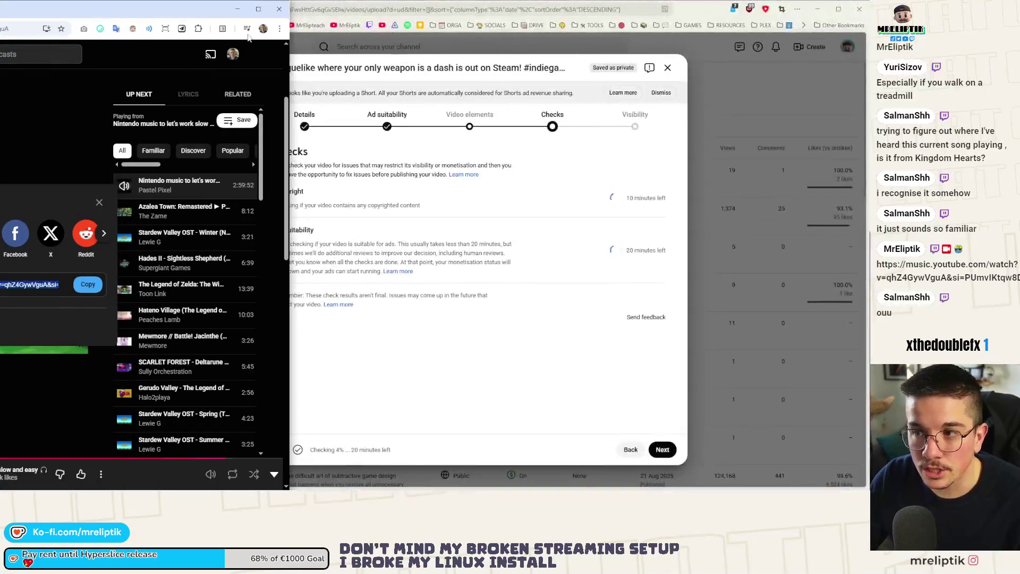
- Minimize the YouTube Studio window to reveal Overthrown's Steam reviews page
key("super+Up")
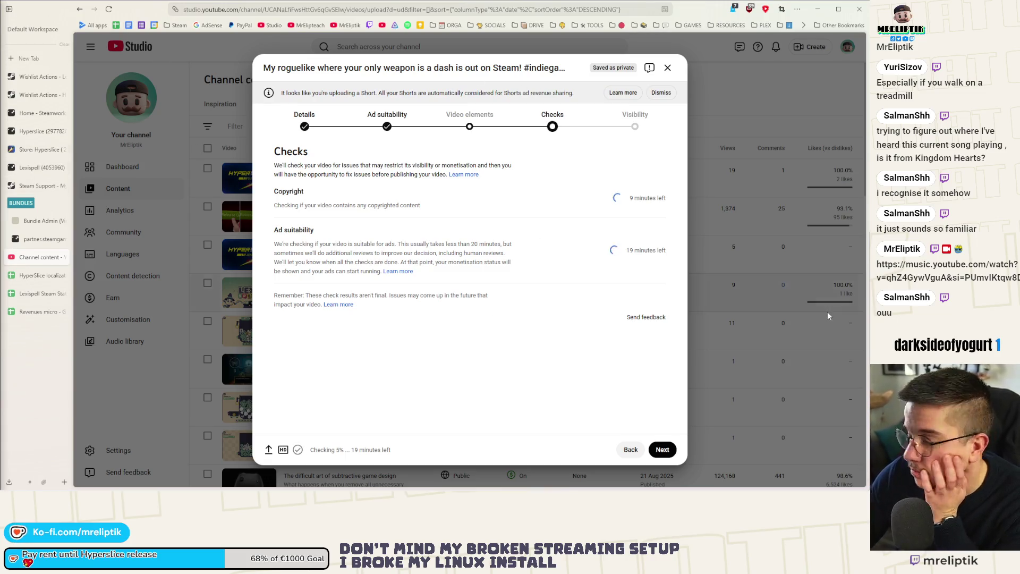
left_click(818, 10)
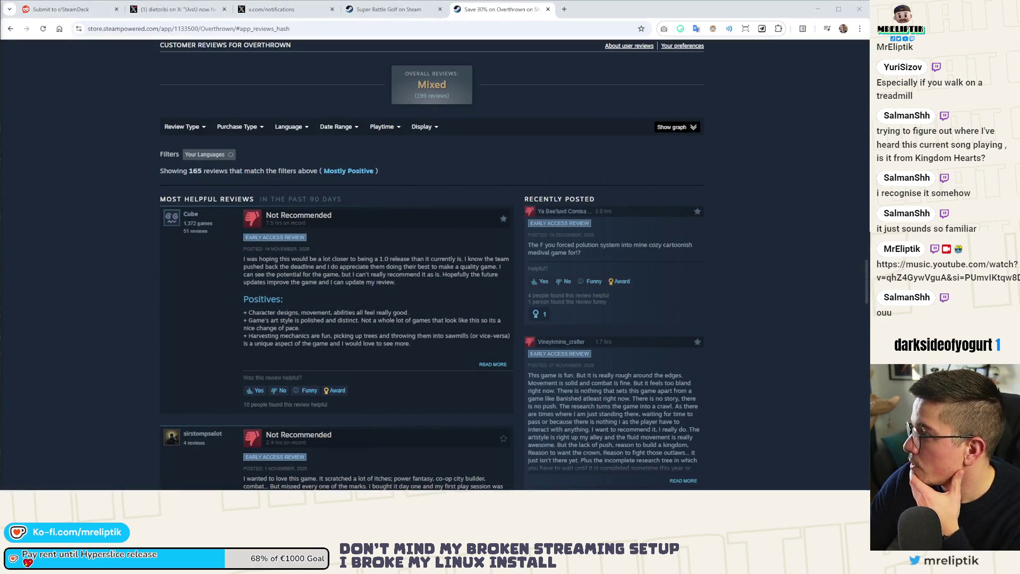
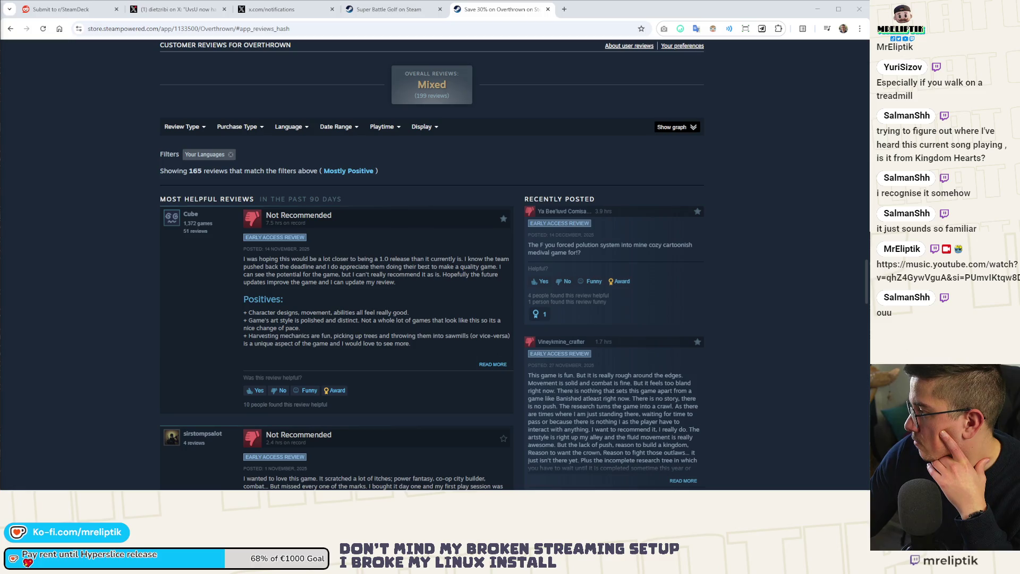
- Dock the Patreon recommendations page as a second browser tab beside the Steam store tab
mouse_move(5, 139)
left_mouse_down()
mouse_move(364, 139)
mouse_move(414, 8)
mouse_move(180, 4)
left_mouse_up()
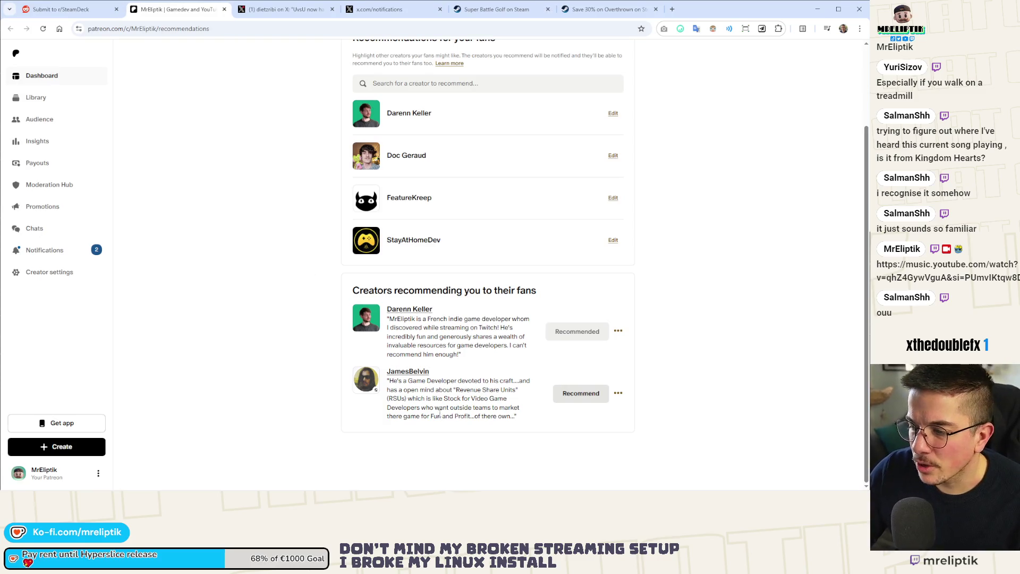
- Zoom in on the recommendations page and briefly check Notifications in a separate, then closed, tab
key("ctrl+plus")
key("ctrl+plus")
scroll(416, 407, "down", 2)
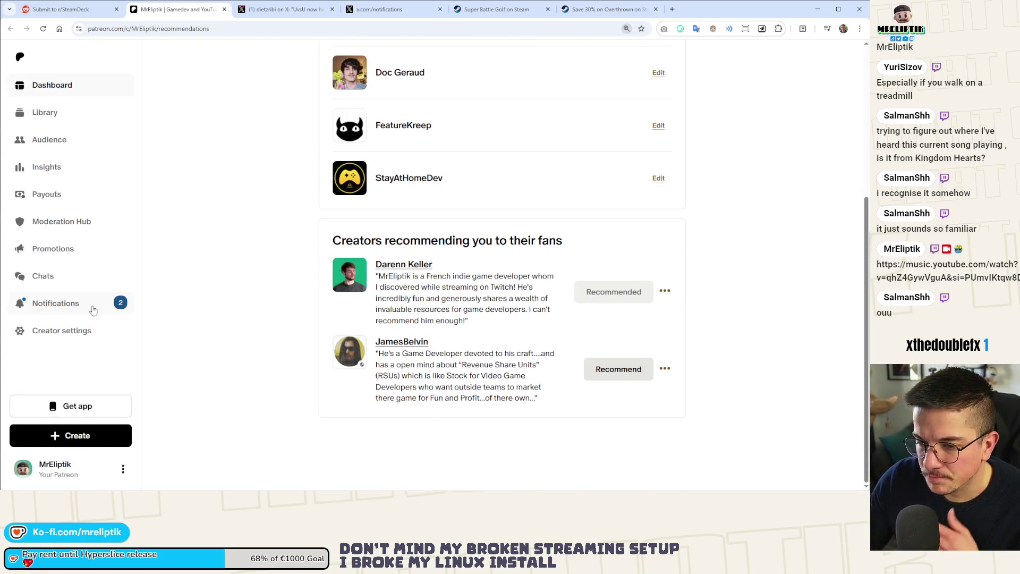
middle_click(56, 303)
left_click(298, 11)
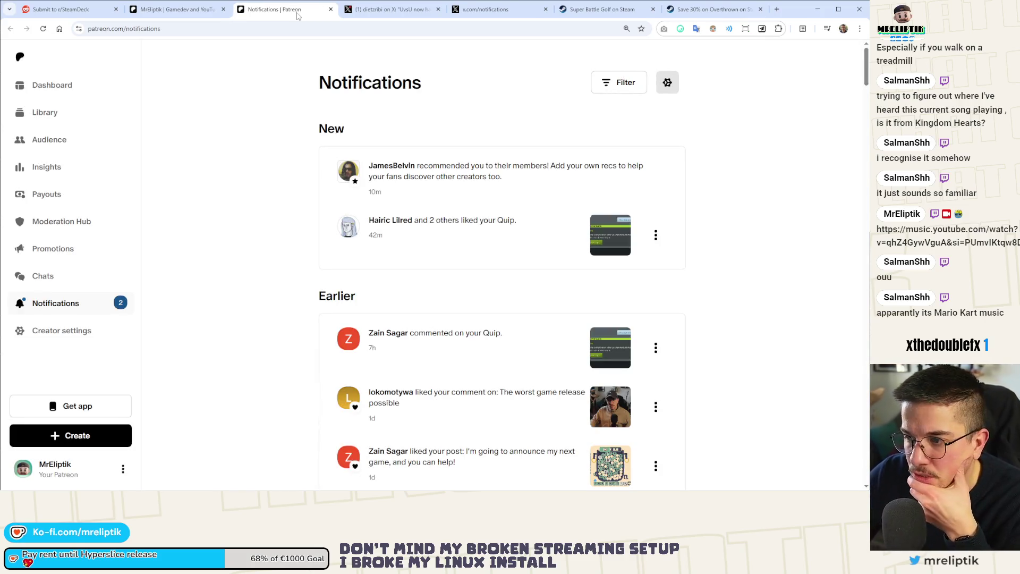
middle_click(279, 8)
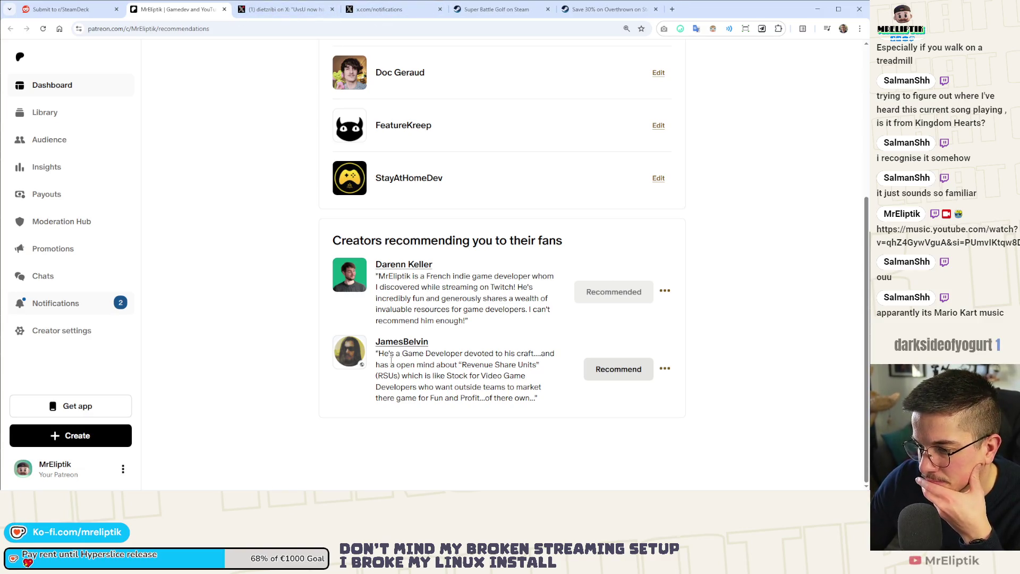
scroll(504, 394, "up", 2, "ctrl")
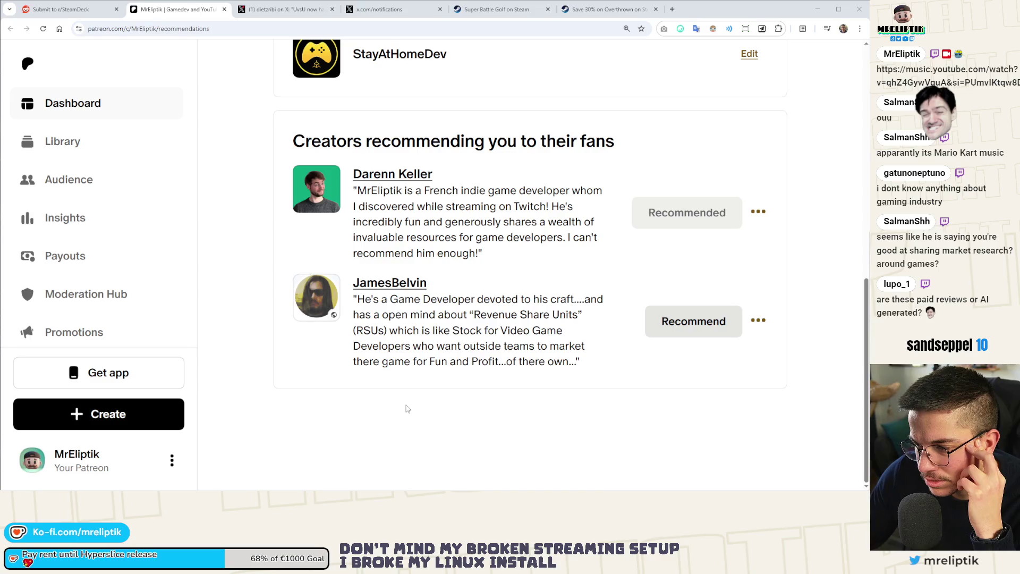
- Open JamesBelvin's creator page from the 'Creators recommending you to their fans' list
double_click(366, 362)
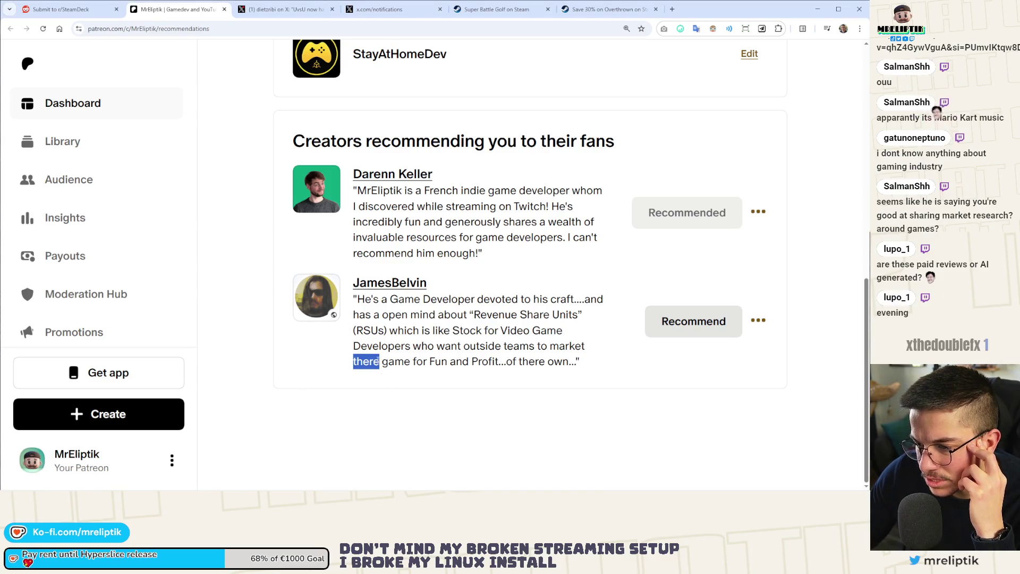
left_click(378, 397)
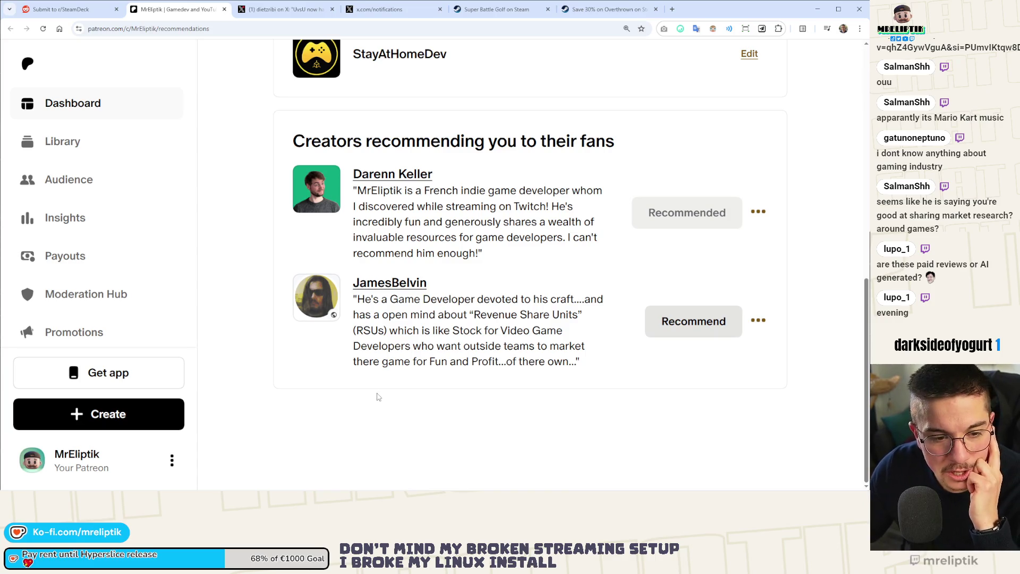
double_click(369, 286)
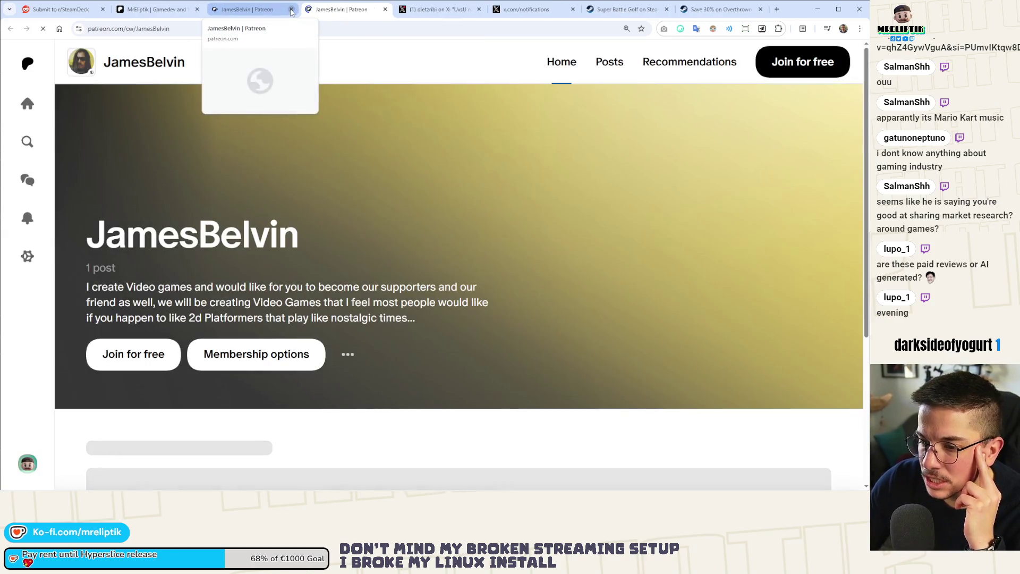
- Close the duplicate JamesBelvin tab, dismiss the membership tiers overlay and reset the zoom
left_click(291, 10)
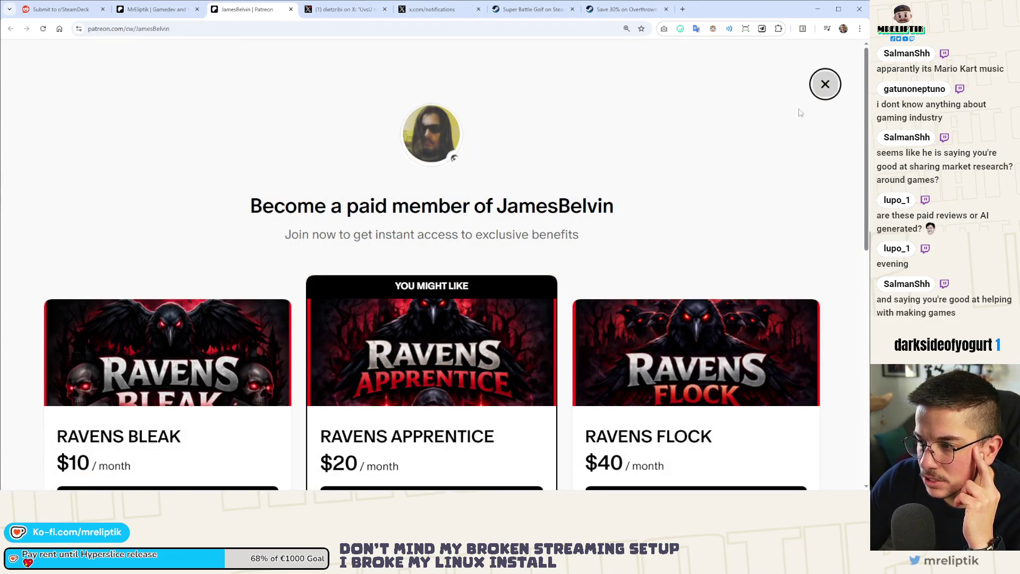
left_click(827, 86)
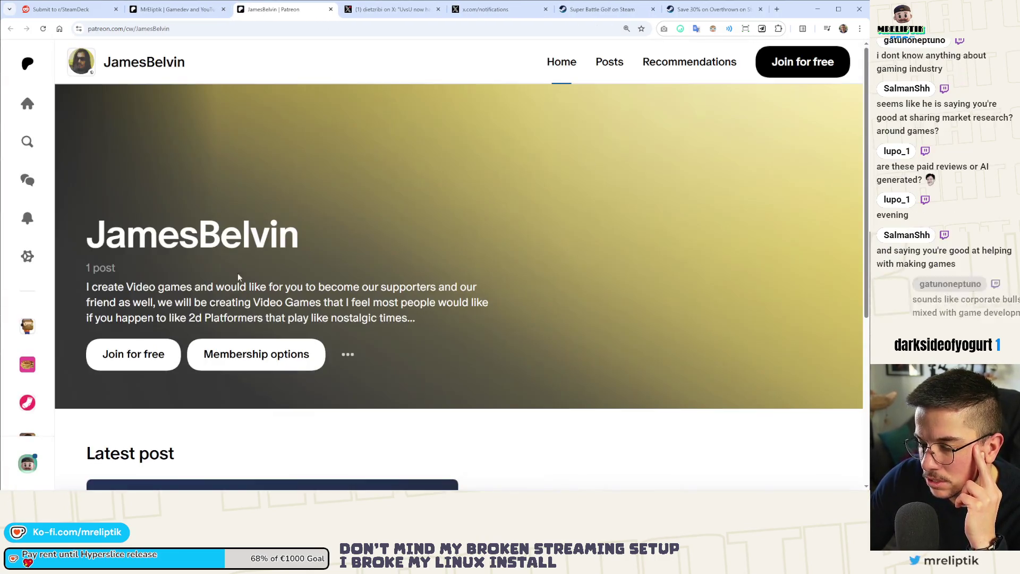
key("ctrl+minus")
key("ctrl+minus")
key("ctrl+minus")
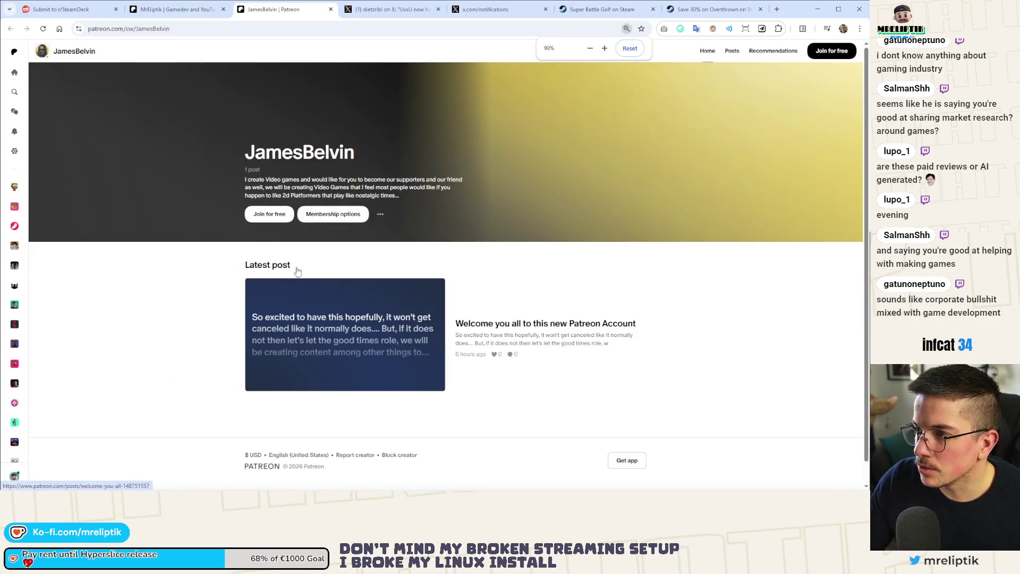
key("ctrl+plus")
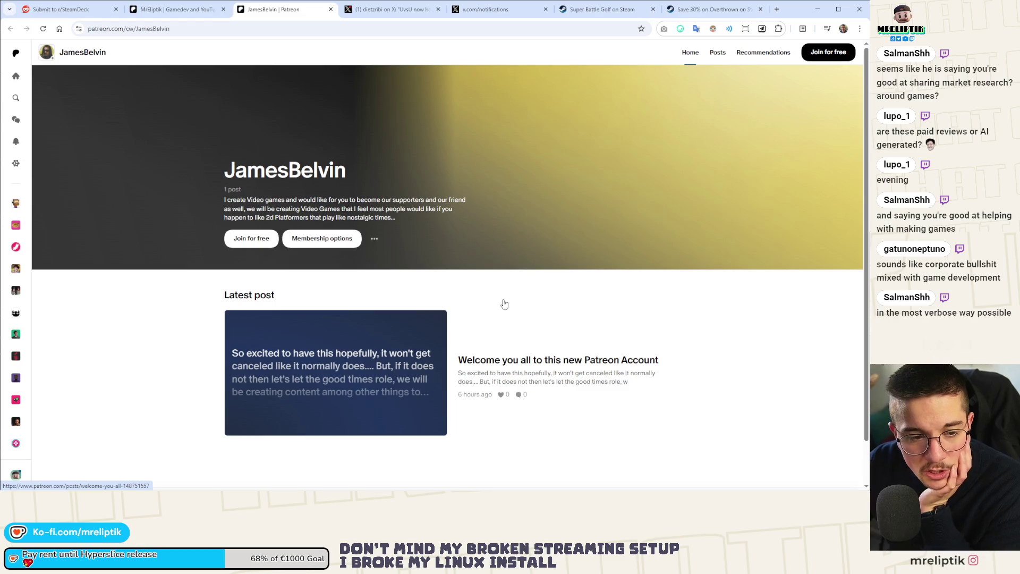
key("ctrl+shift+Tab")
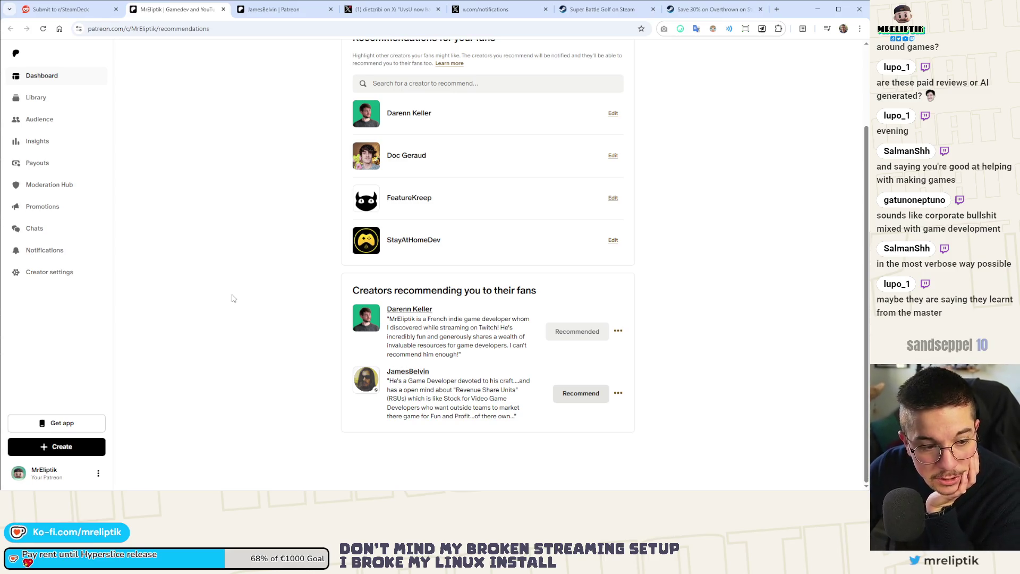
key("ctrl+Tab")
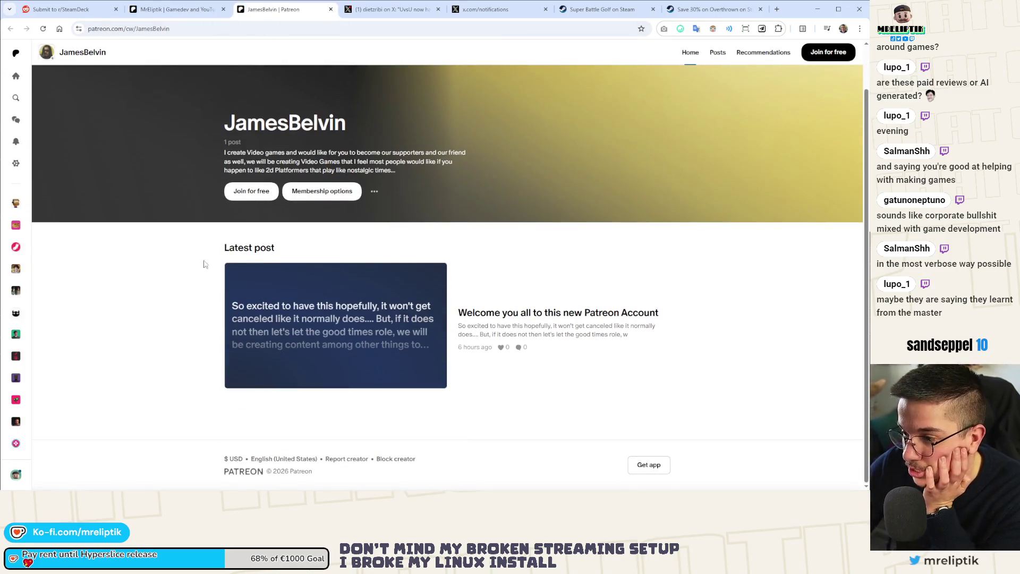
scroll(205, 264, "up", 1)
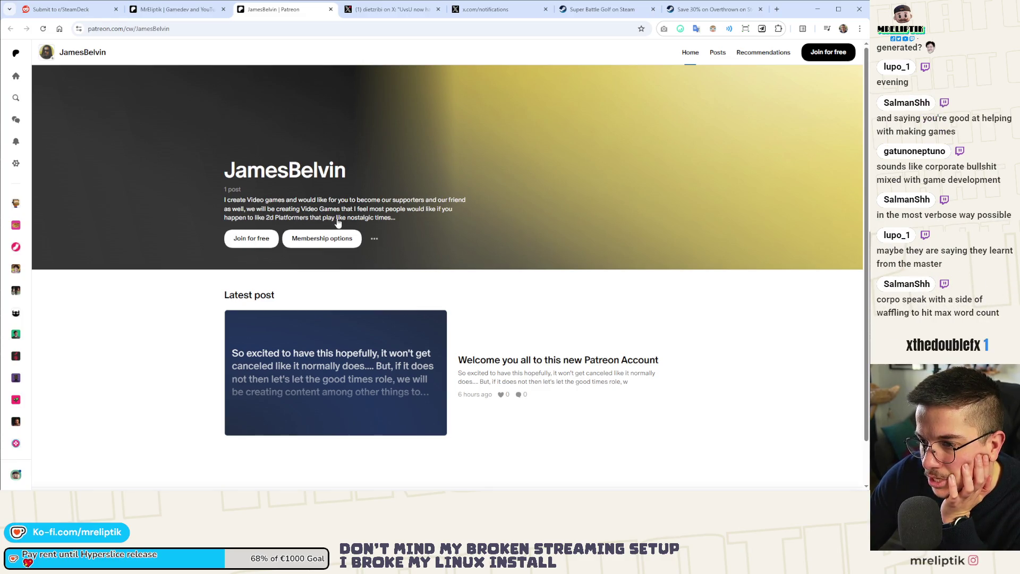
mouse_move(405, 222)
left_mouse_down()
mouse_move(420, 209)
mouse_move(230, 191)
mouse_move(223, 205)
left_mouse_up()
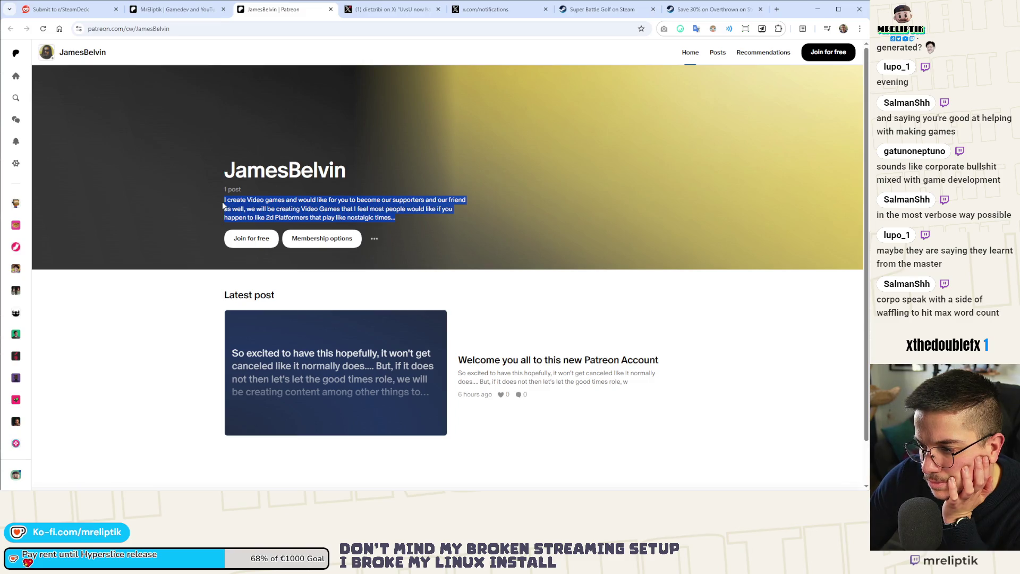
scroll(223, 205, "down", 1)
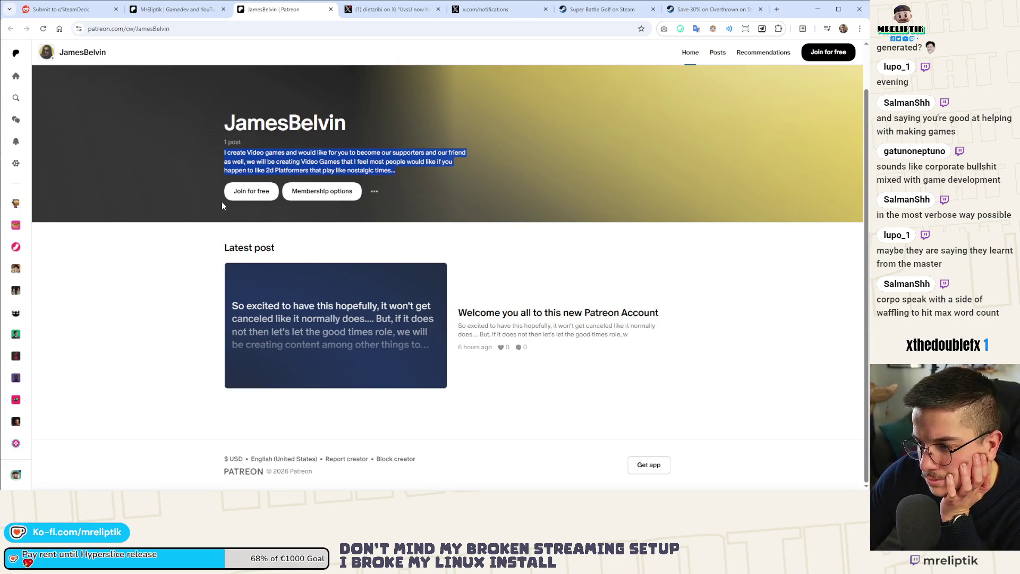
left_click(334, 326)
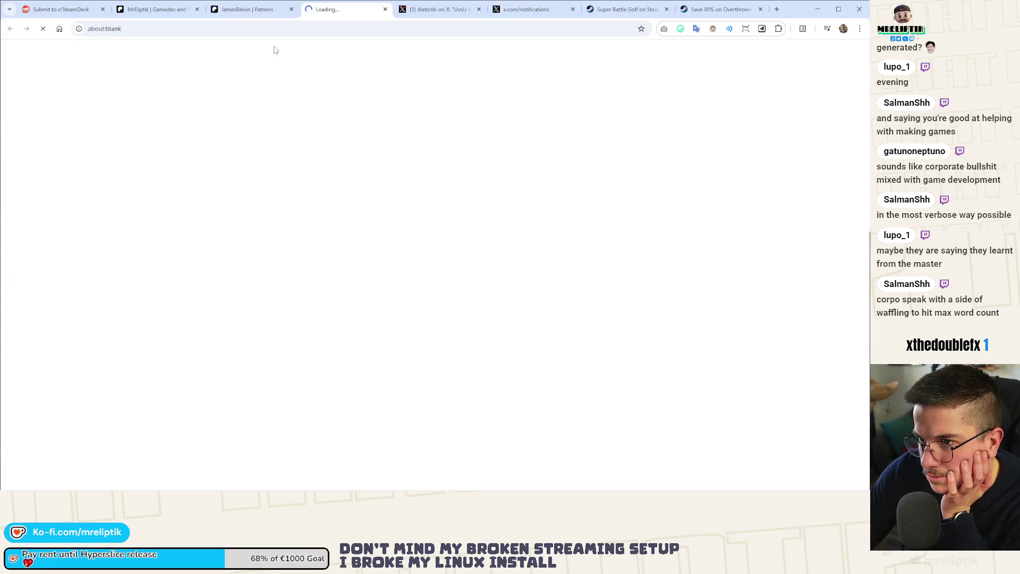
- Close the profile tab, read the 'Welcome you all to this new Patreon Account' post, return to JamesBelvin
left_click(245, 15)
middle_click(244, 15)
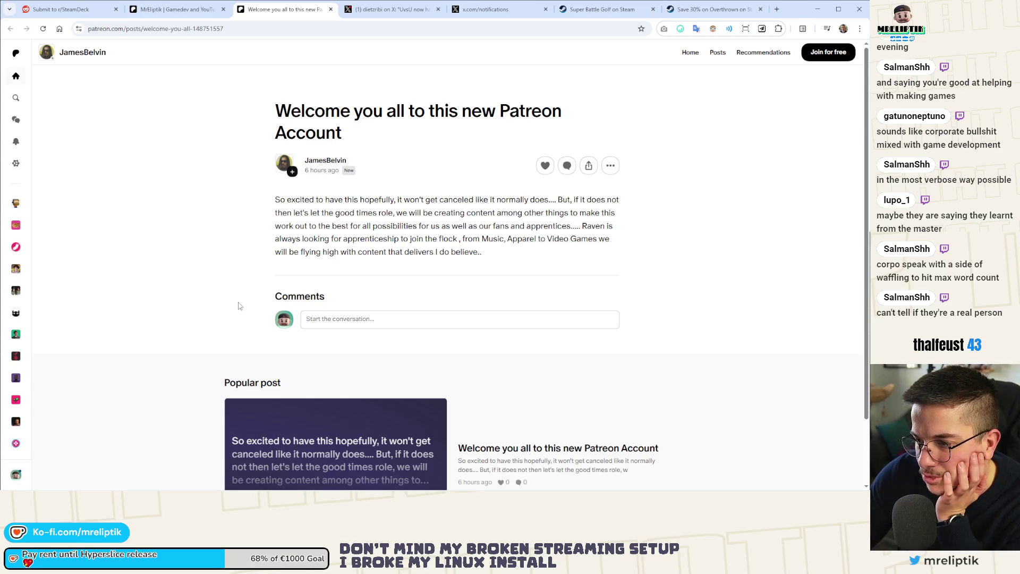
left_click(326, 162)
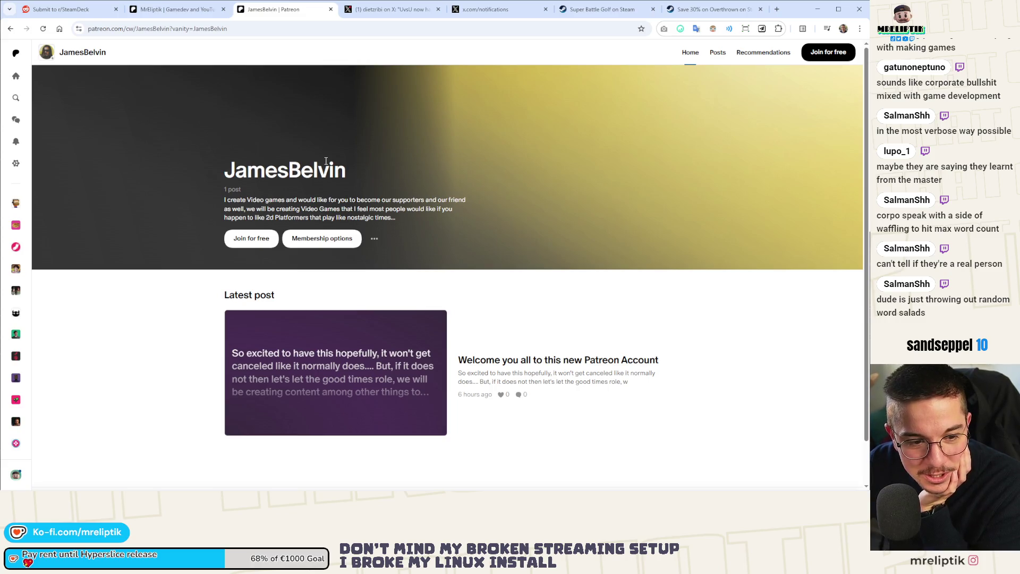
- Review JamesBelvin's three membership tiers with Ravens Flock expanded, then close his page
scroll(326, 160, "down", 1)
left_click(323, 194)
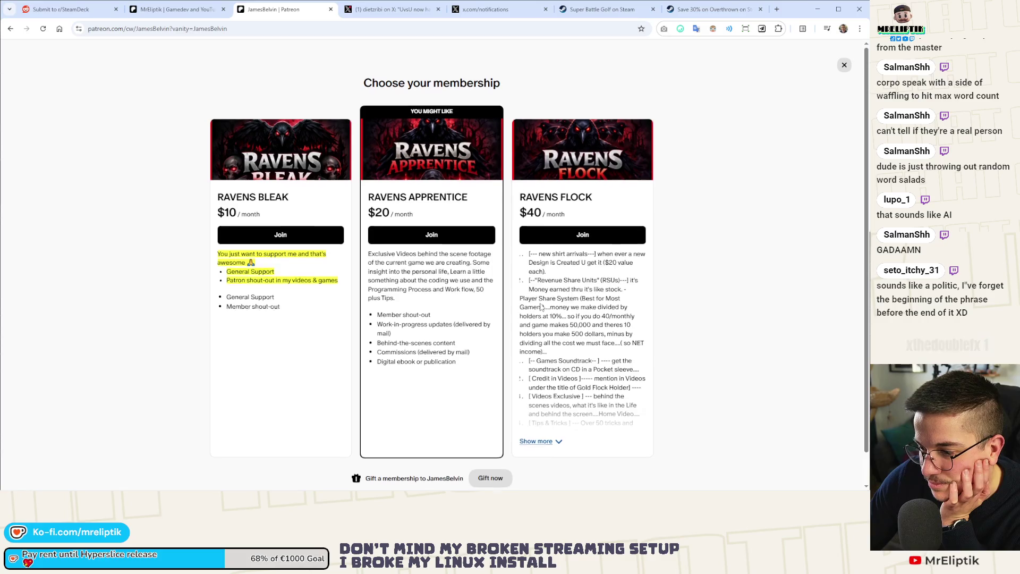
scroll(473, 311, "down", 1)
scroll(535, 311, "up", 1)
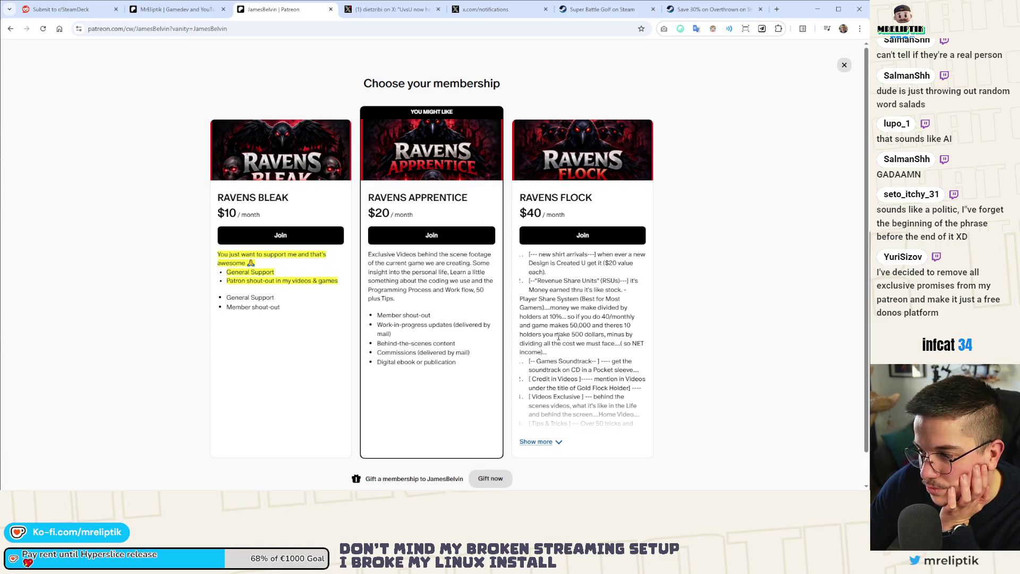
scroll(559, 337, "down", 1)
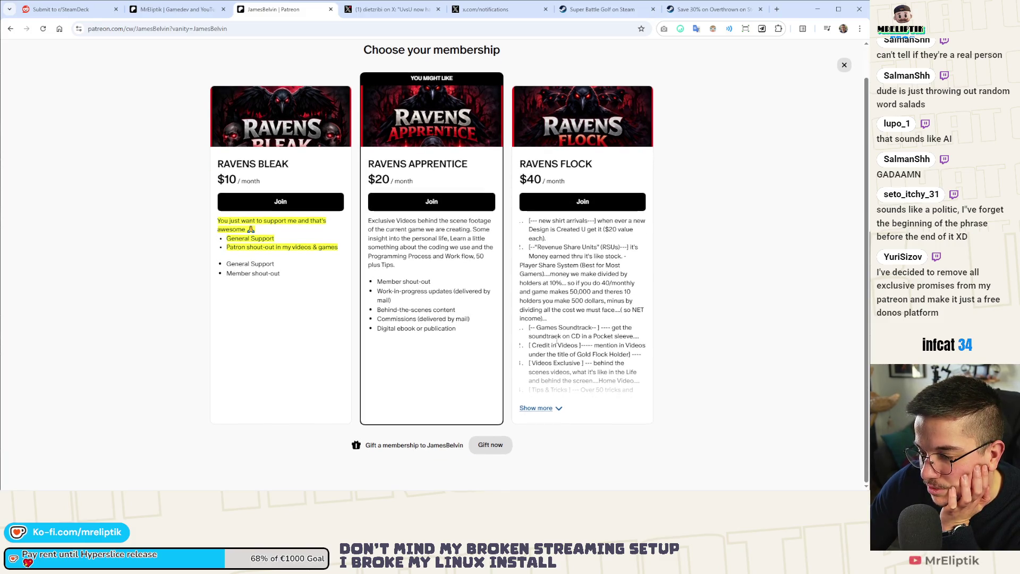
left_click(552, 409)
scroll(551, 389, "down", 3)
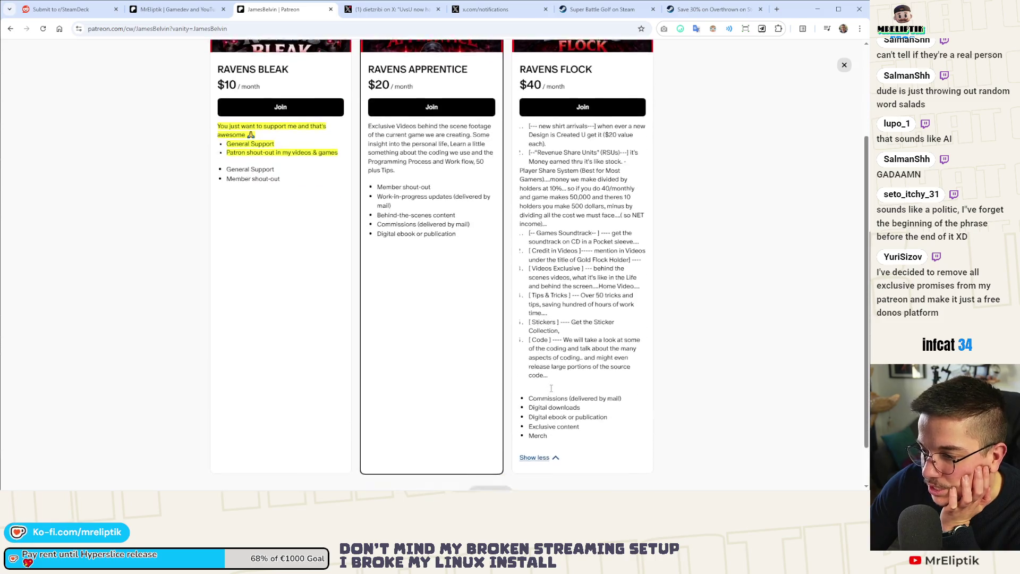
scroll(246, 136, "up", 4)
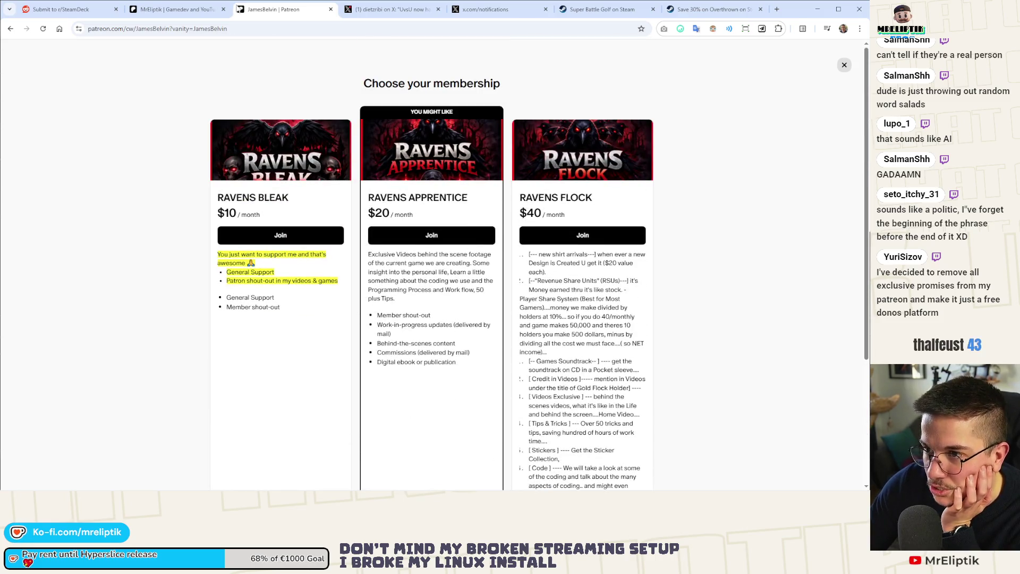
middle_click(262, 11)
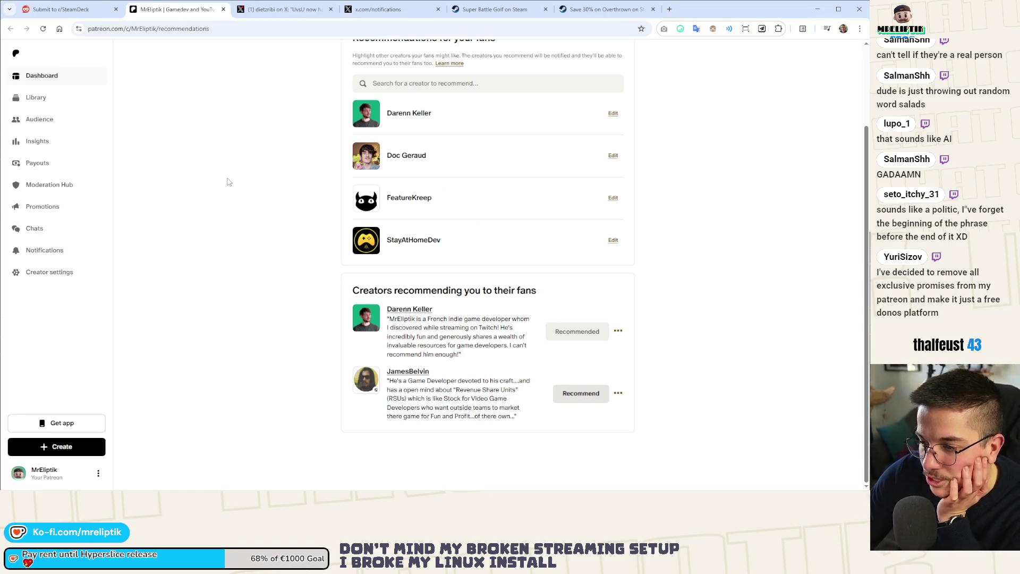
left_click_drag(390, 390, 523, 432)
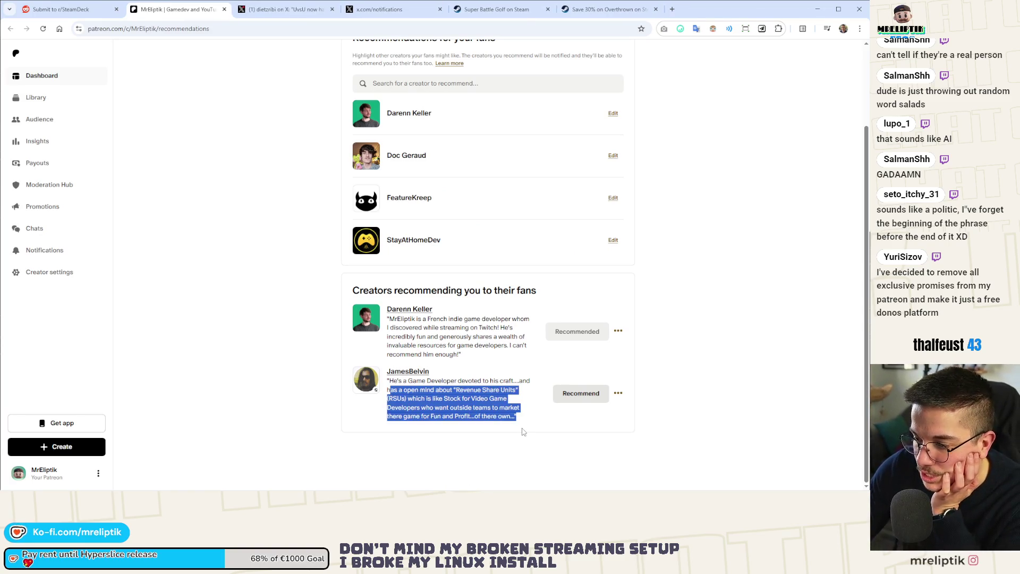
left_click(454, 405)
left_click_drag(449, 399, 508, 399)
left_click(393, 390)
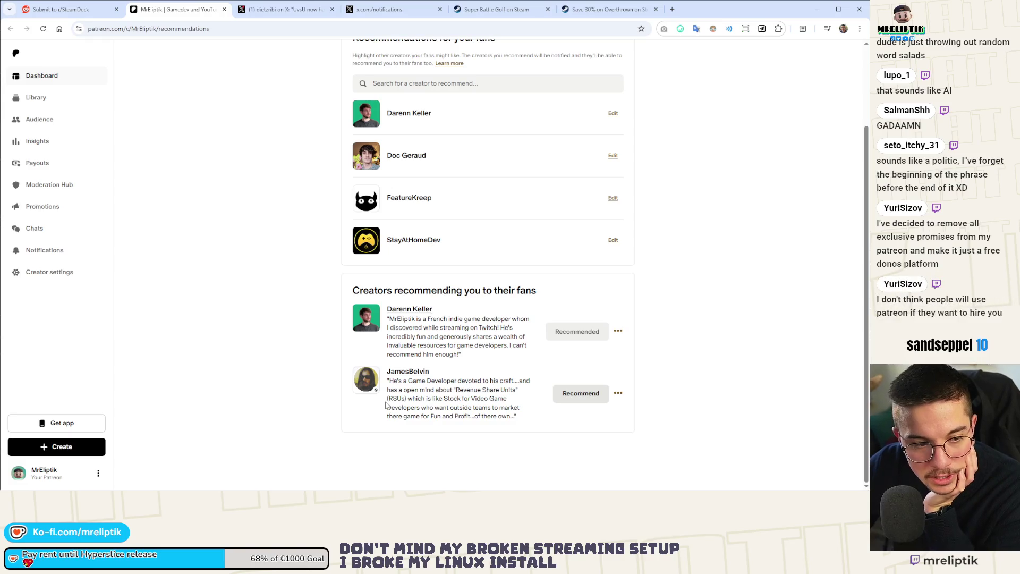
left_click(675, 8)
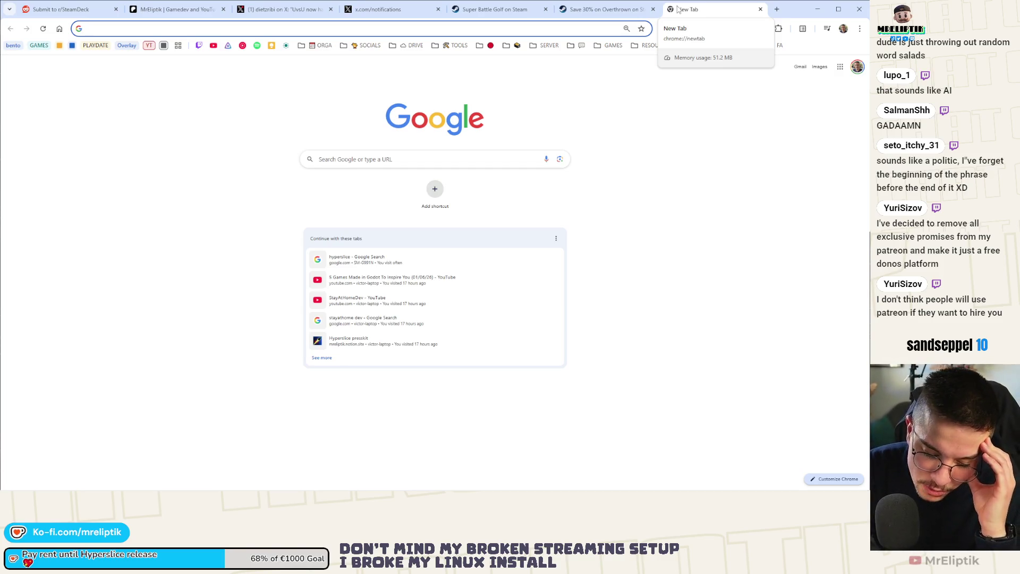
- Search Google for 'blackthron', then refine the query to 'blackthron prod'
type("blackthron")
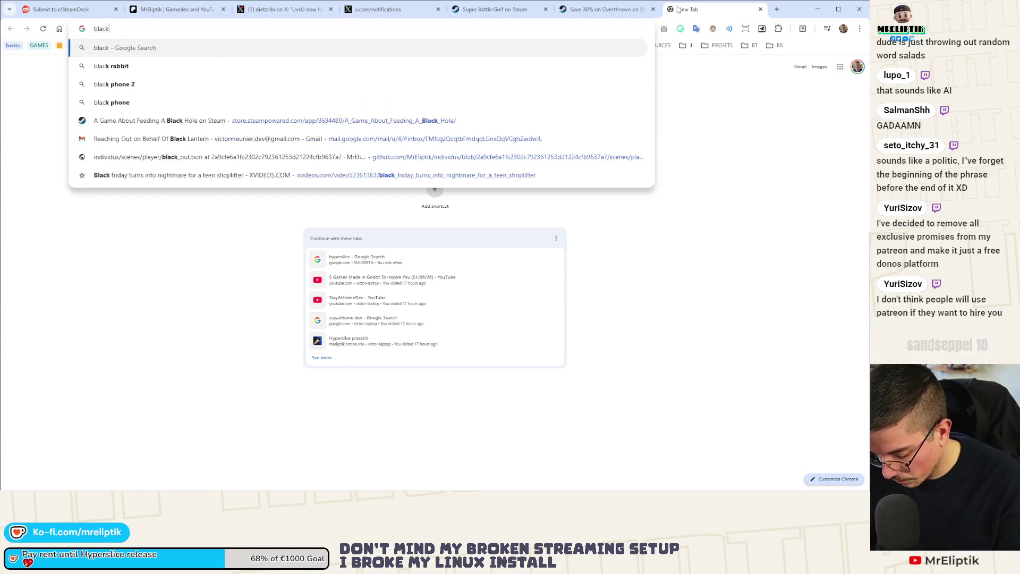
key("Return")
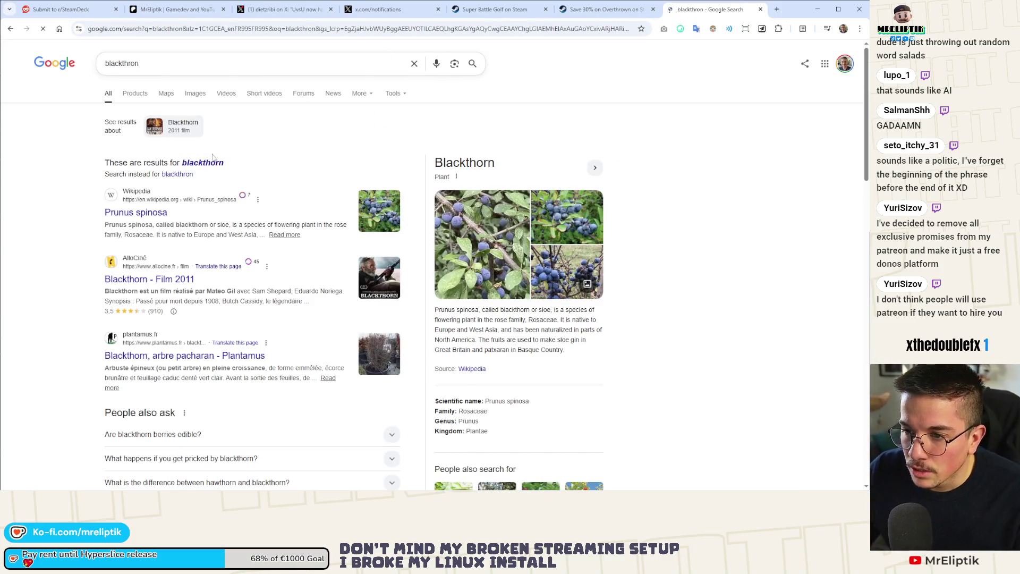
left_click(182, 59)
type("prod")
key("Return")
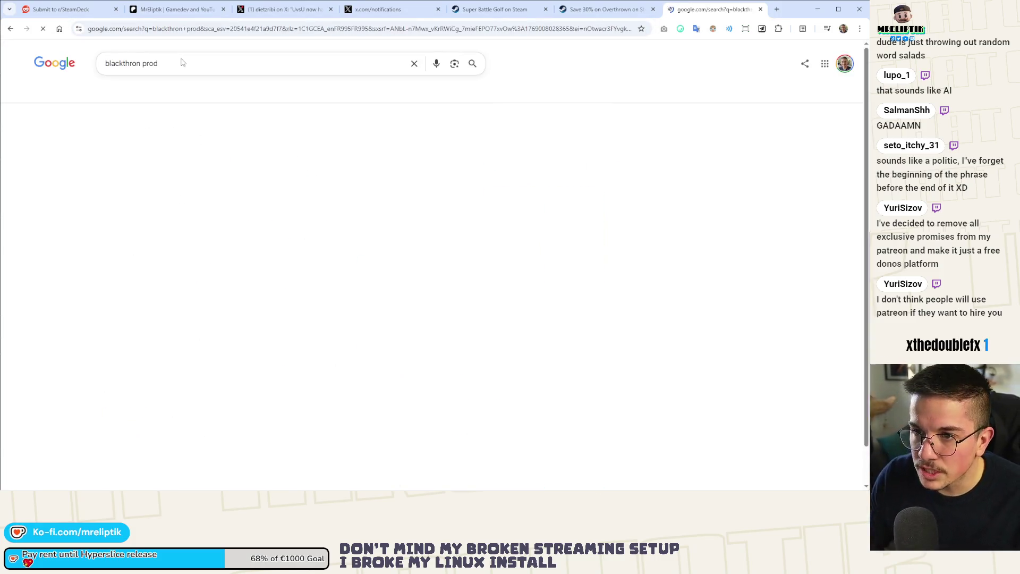
- Open the Blackthornprod YouTube channel result in a background tab and switch to it
middle_click(141, 167)
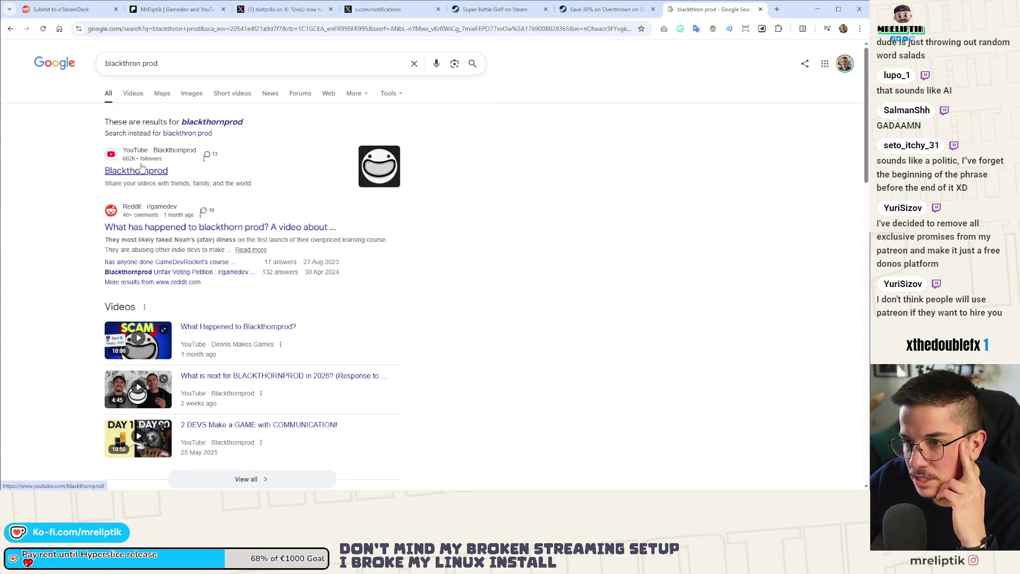
scroll(143, 173, "down", 7)
scroll(148, 178, "down", 3)
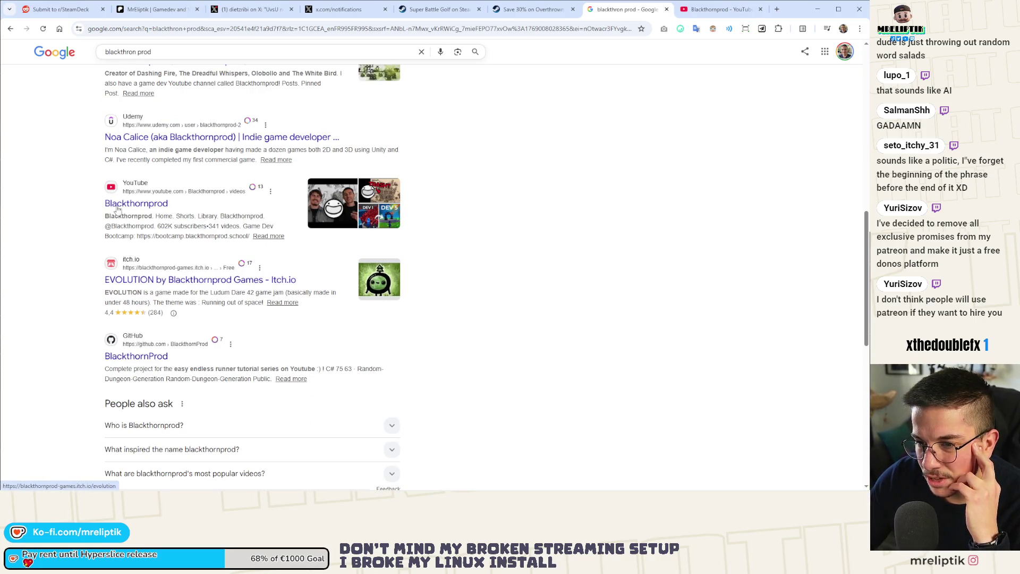
left_click(691, 9)
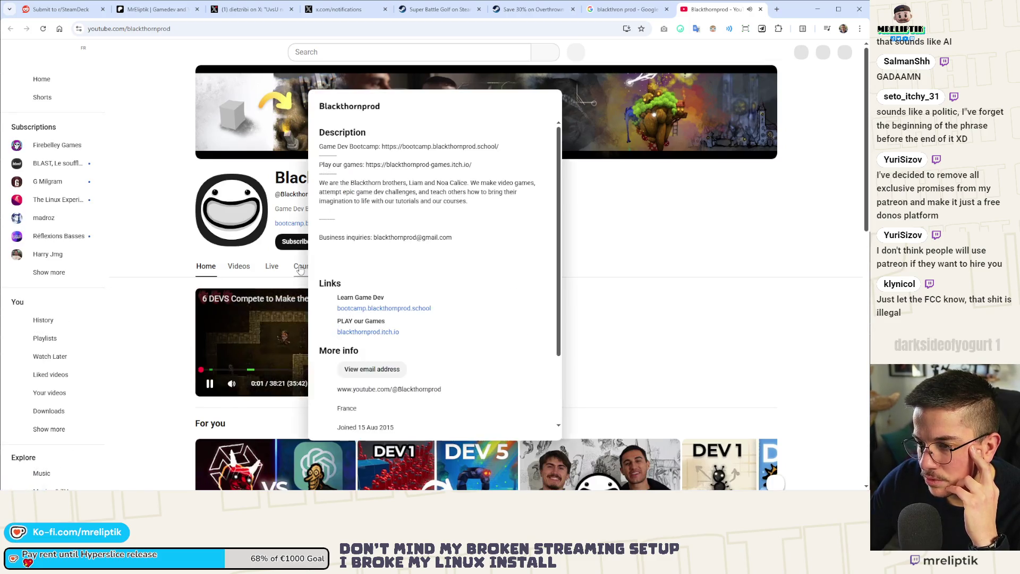
- Follow the channel's bootcamp.blackthornprod.school link, which returns a 404 Page not found
left_click(350, 196)
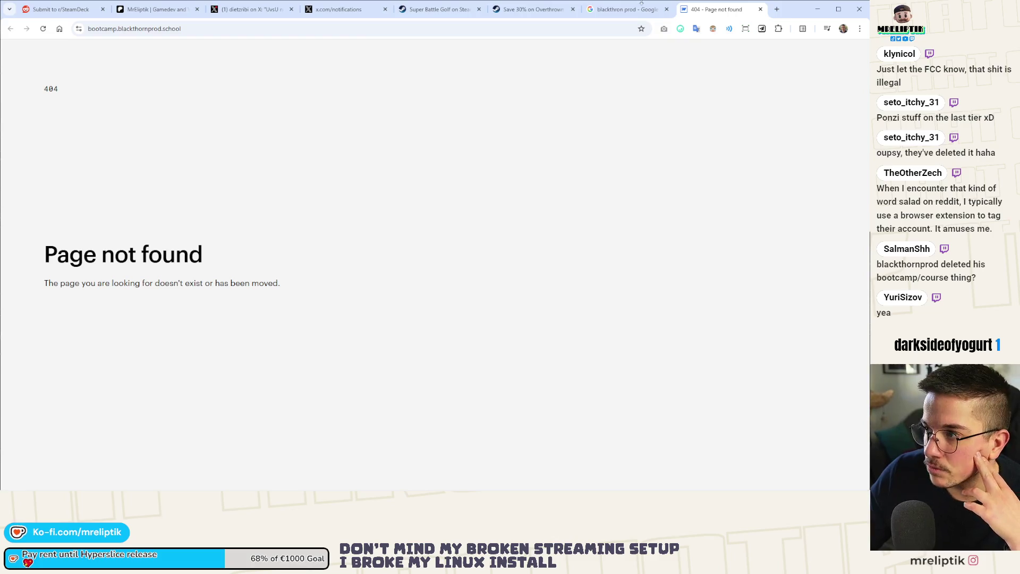
- Browse the 'blackthron prod' results listing Blackthornprod's Udemy, YouTube, itch.io and GitHub pages
left_click(605, 6)
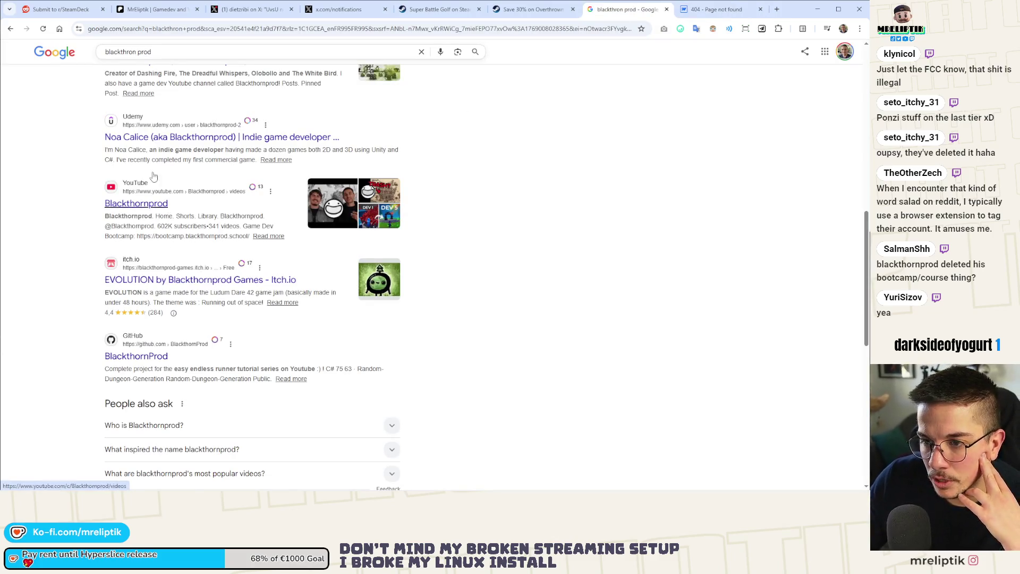
scroll(149, 227, "down", 3)
scroll(41, 256, "down", 4)
scroll(479, 266, "up", 6)
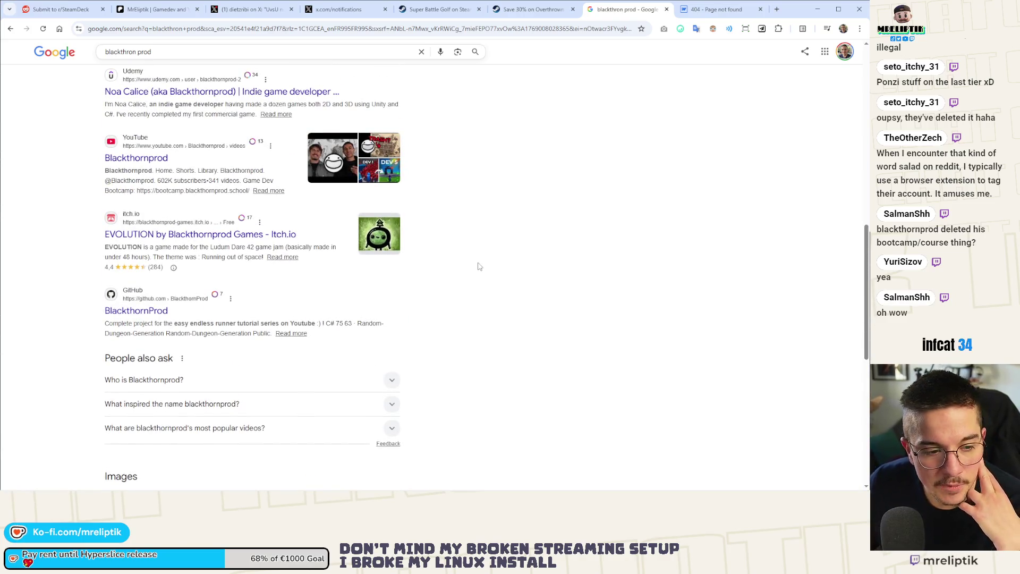